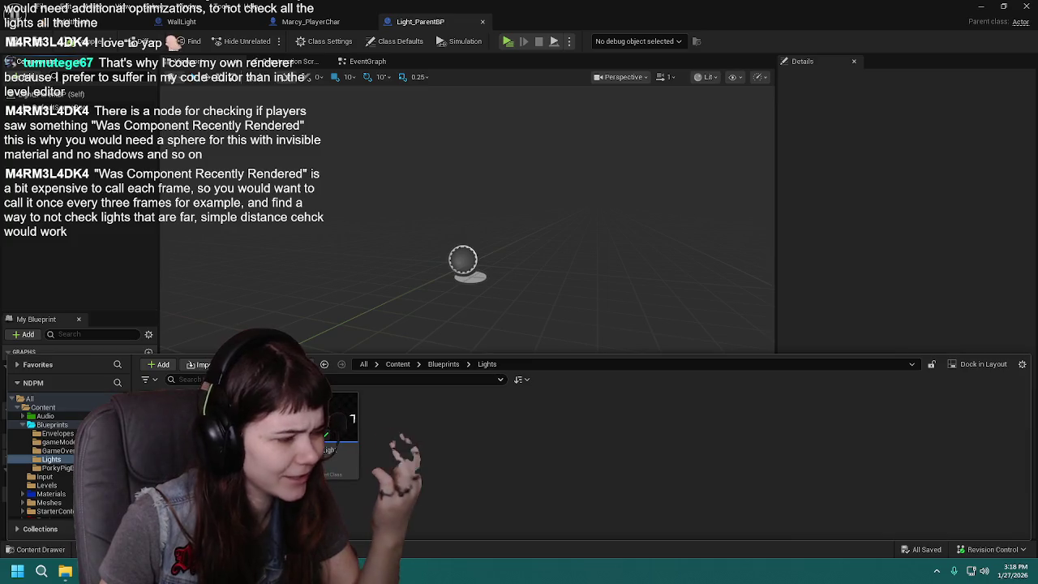
Step: Open the CeilingLight blueprint and orbit its mesh in the 3D viewport
double_click(333, 426)
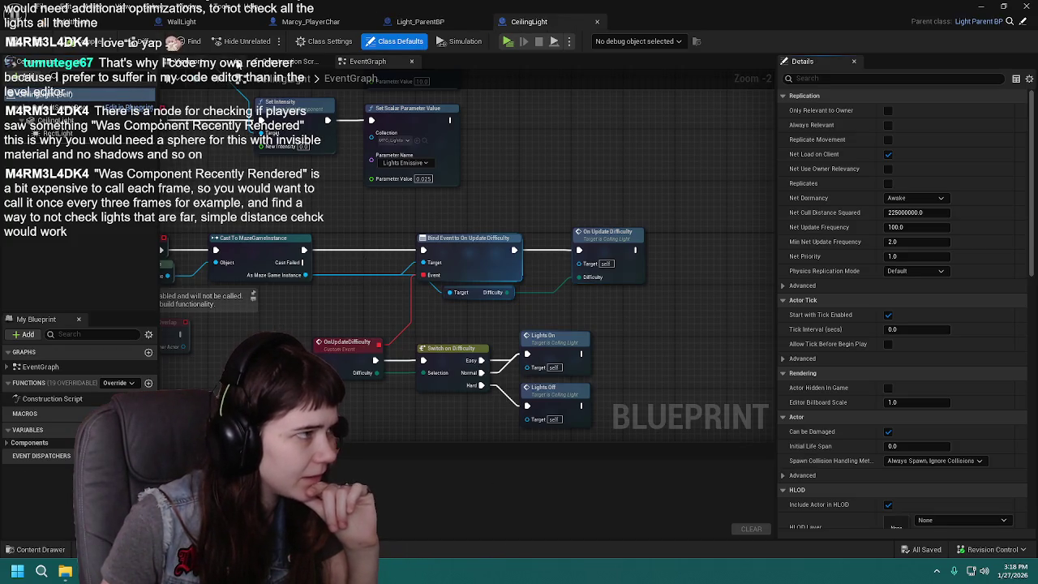
click(223, 62)
scroll(474, 288, up, 5)
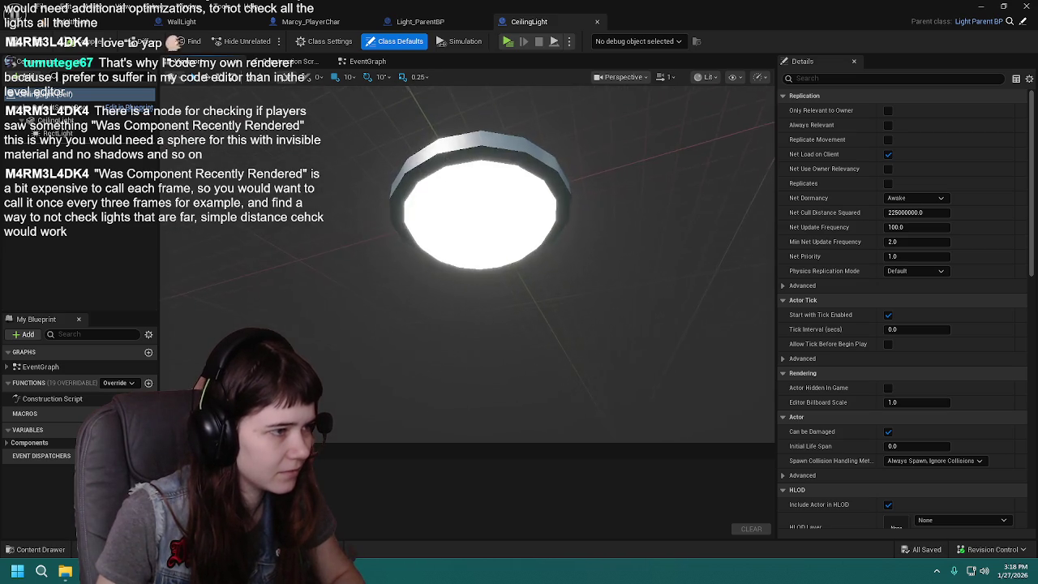
drag(581, 315, 581, 316)
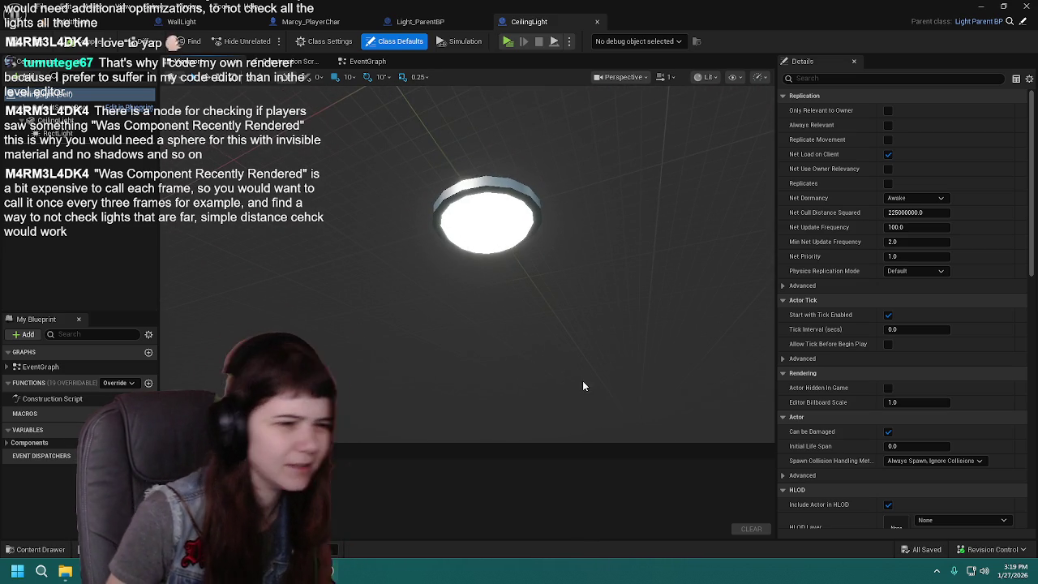
Step: View CeilingLight's reference graph, re-centred on 2Tweenhood and panned to show its dependencies
click(37, 549)
right_click(344, 406)
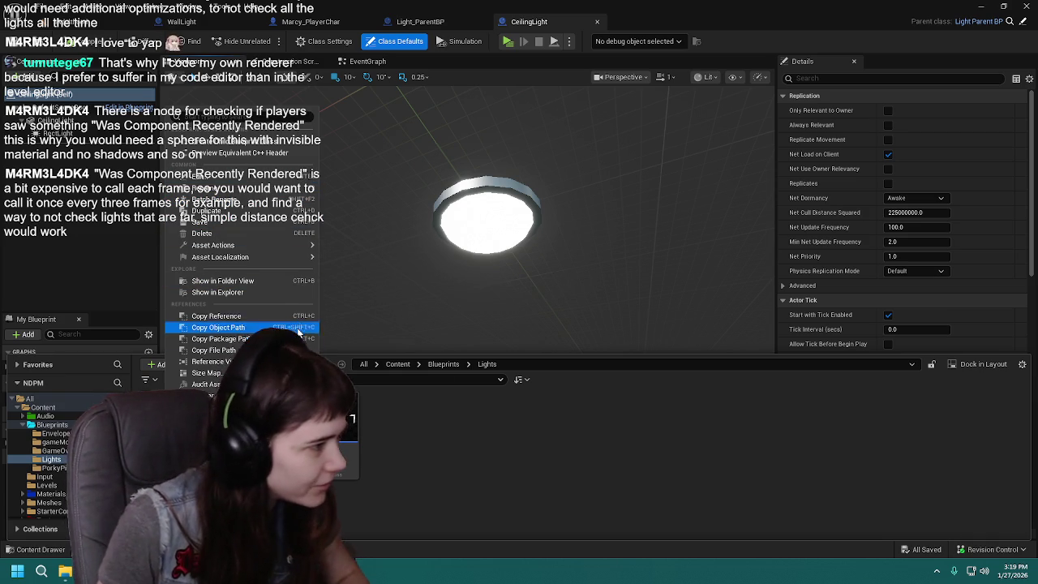
click(212, 361)
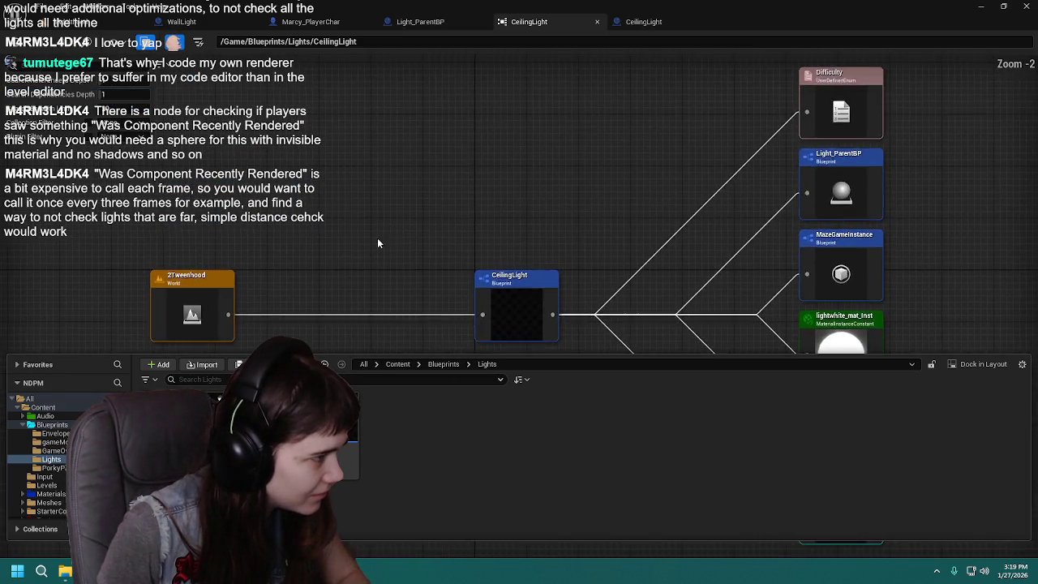
double_click(194, 245)
mouse_move(403, 194)
mouse_down()
mouse_move(405, 303)
mouse_move(390, 431)
mouse_move(437, 305)
mouse_move(509, 248)
mouse_up()
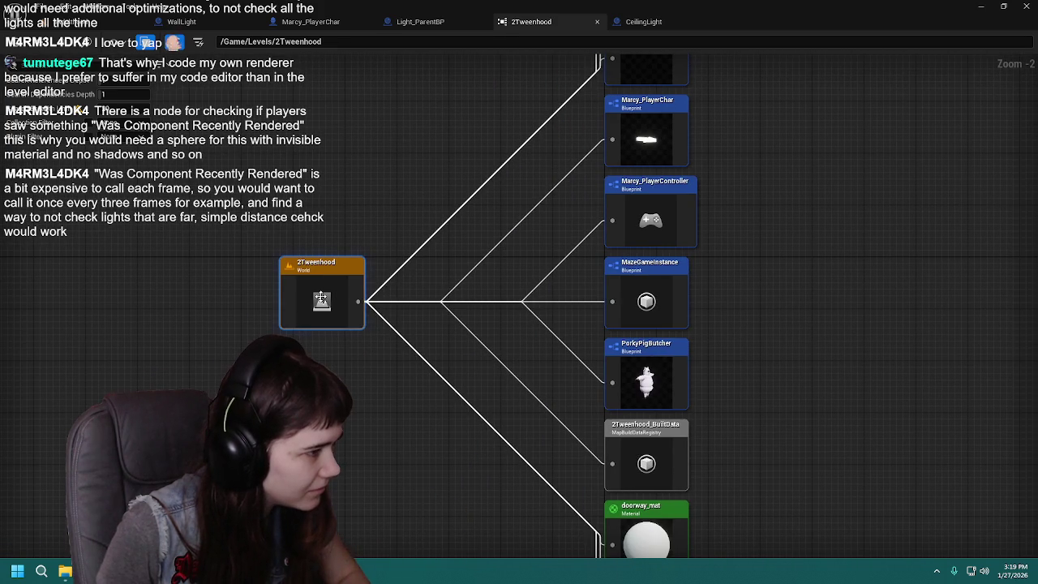
Step: Close the reference viewer and the CeilingLight blueprint, returning to the level editor
click(597, 22)
click(597, 22)
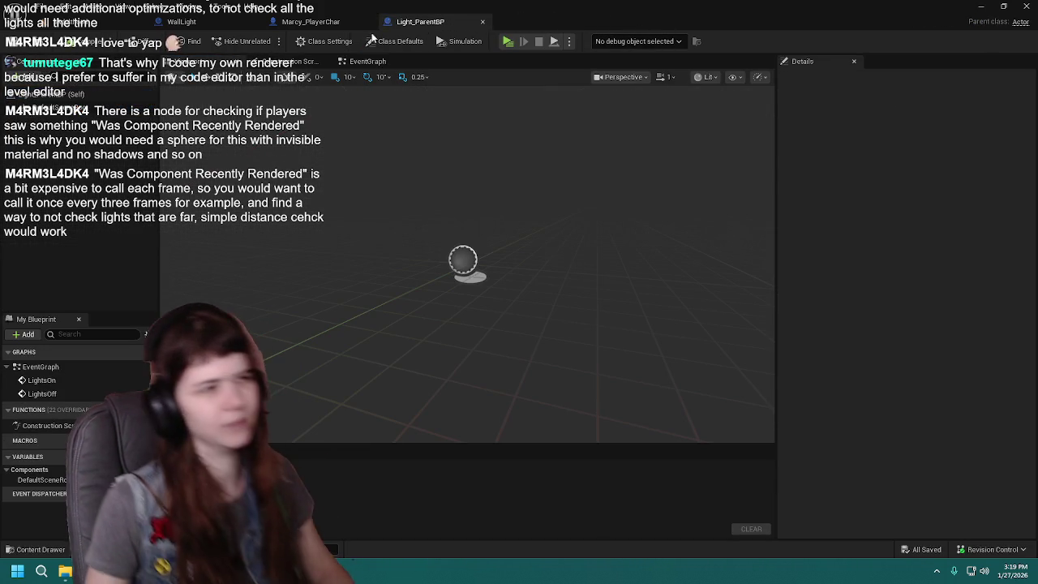
click(89, 22)
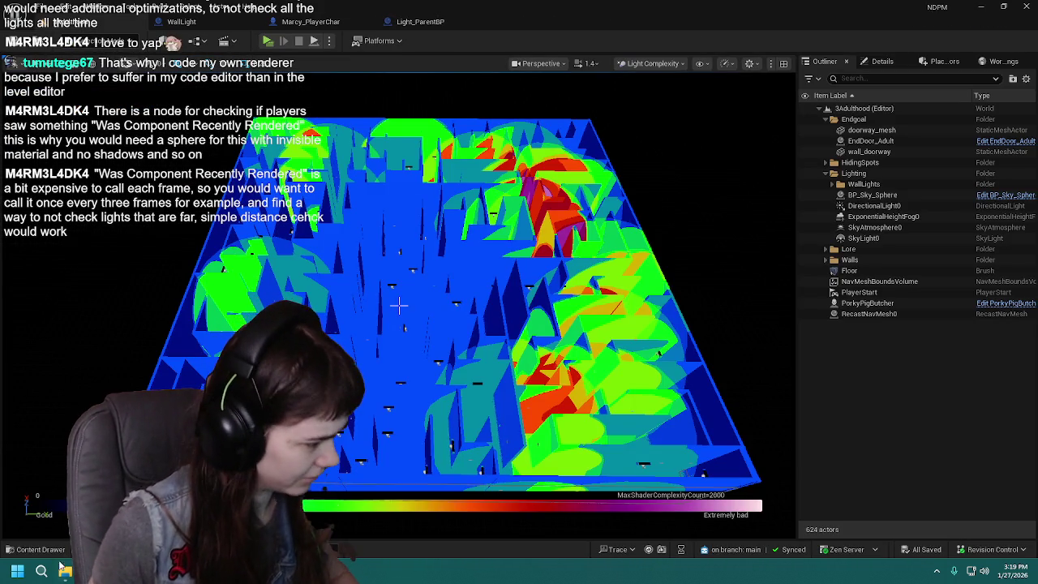
Step: Open the 2Tweenhood level from the Content > Levels folder
click(41, 550)
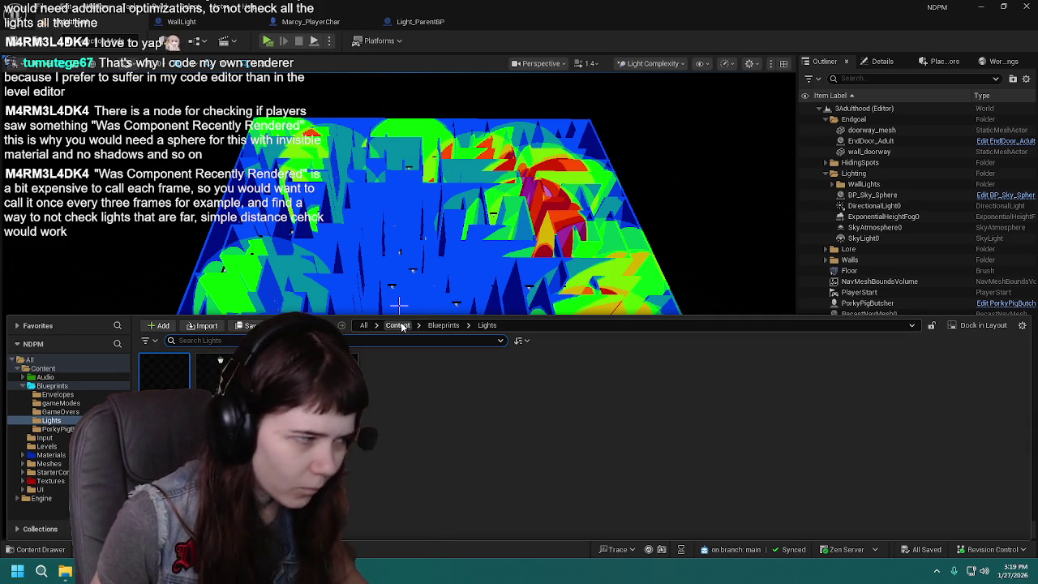
click(397, 325)
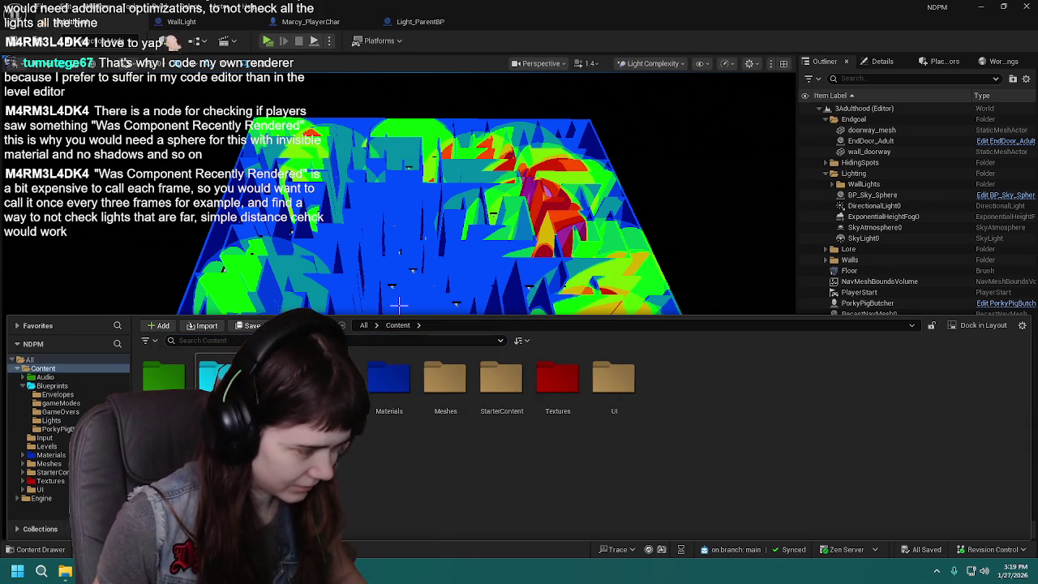
double_click(332, 377)
double_click(386, 388)
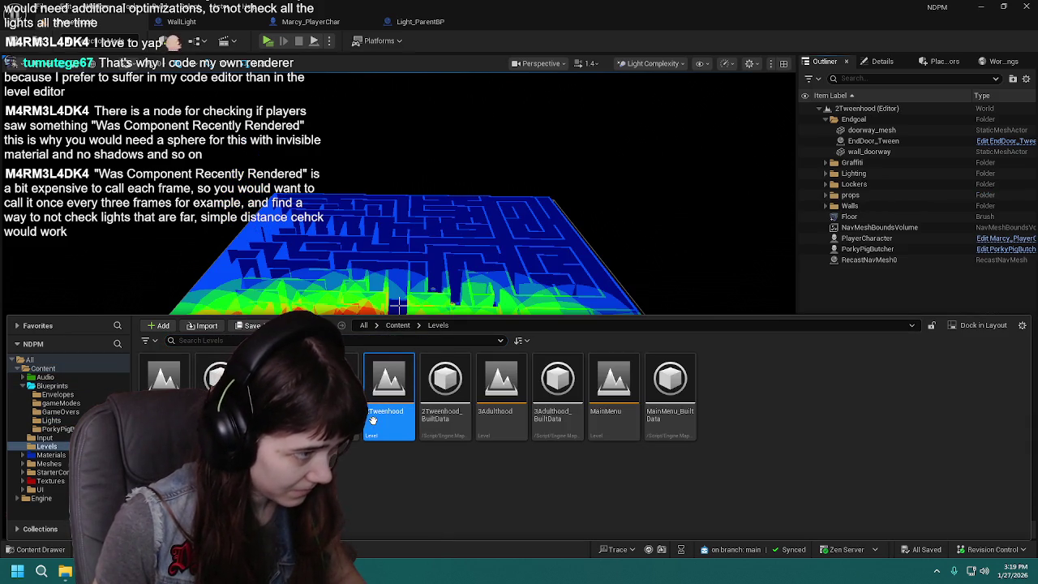
Step: Fly into the maze and switch the view mode from Light Complexity to Lit
scroll(399, 305, up, 10)
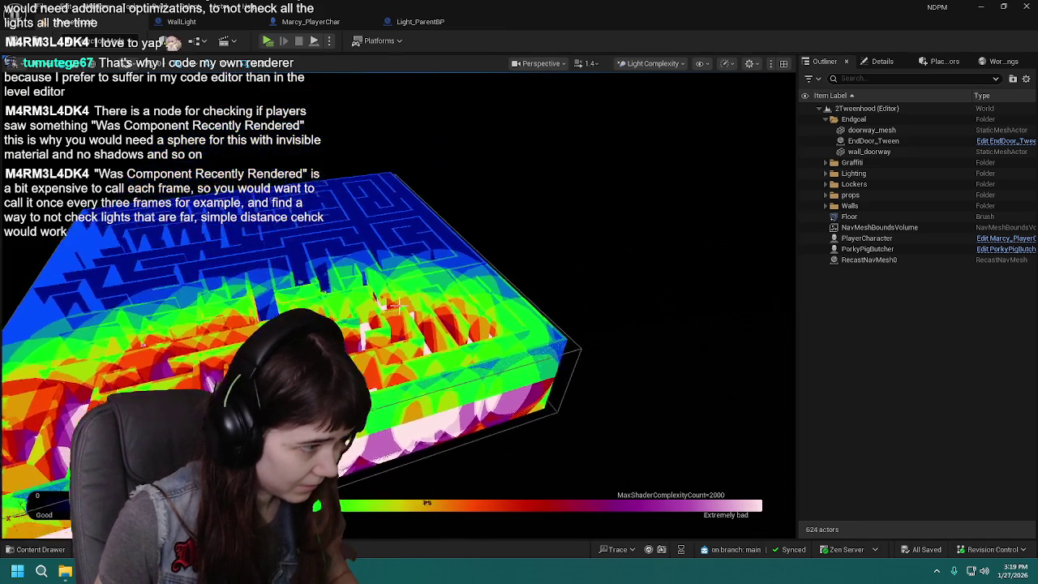
scroll(399, 305, up, 6)
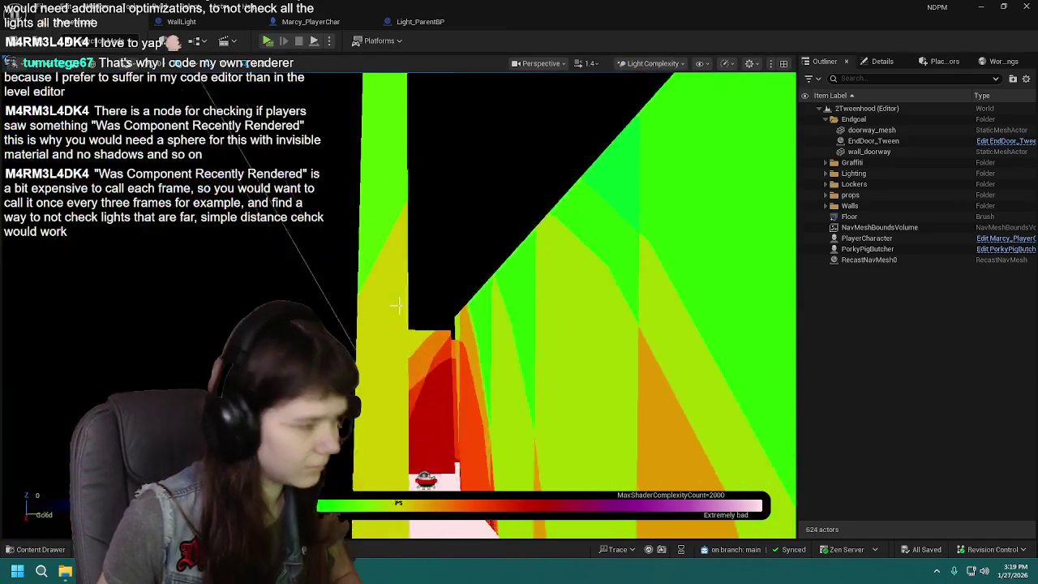
scroll(399, 305, up, 8)
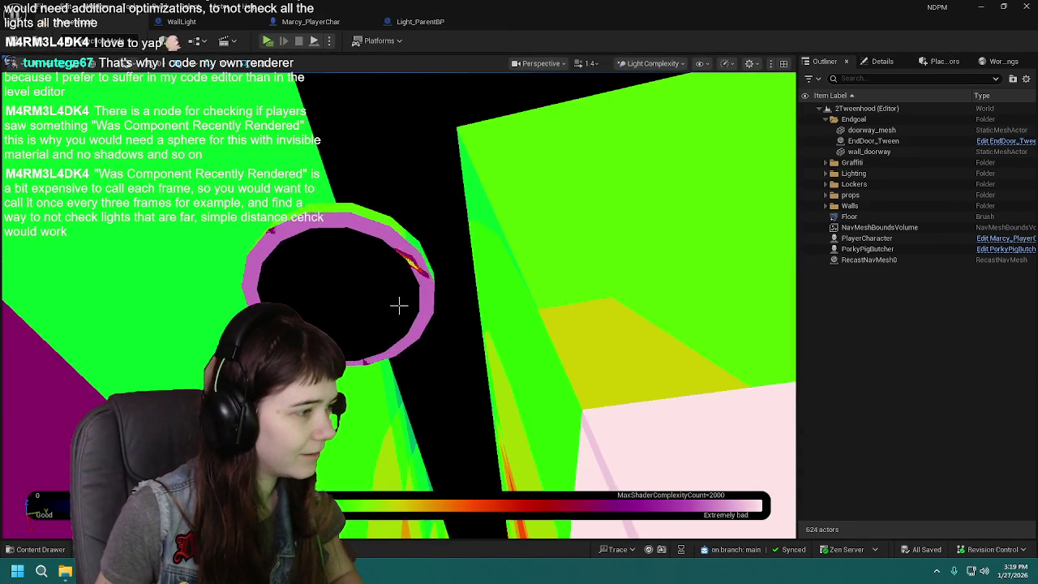
click(667, 67)
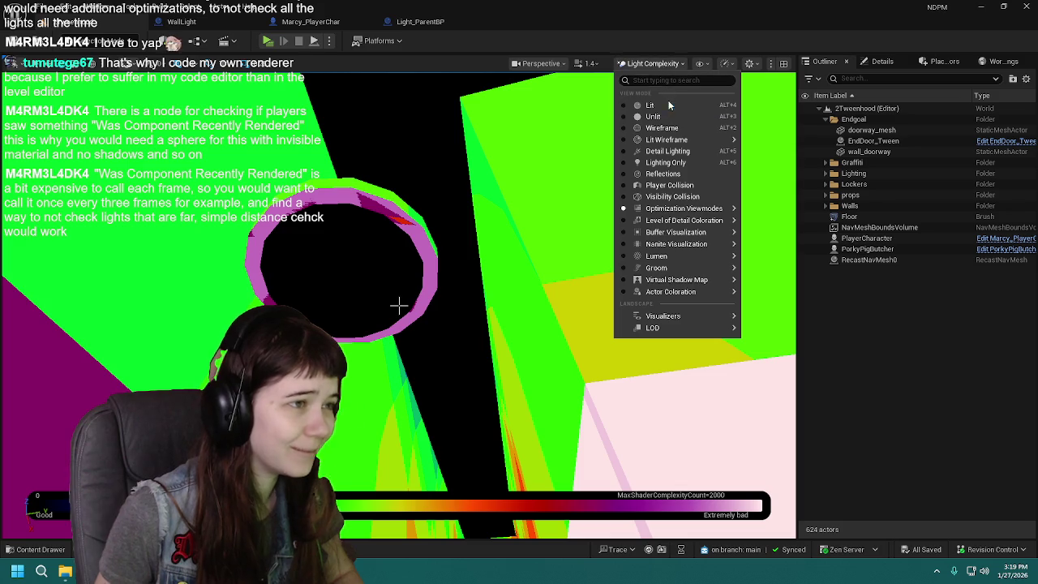
click(656, 105)
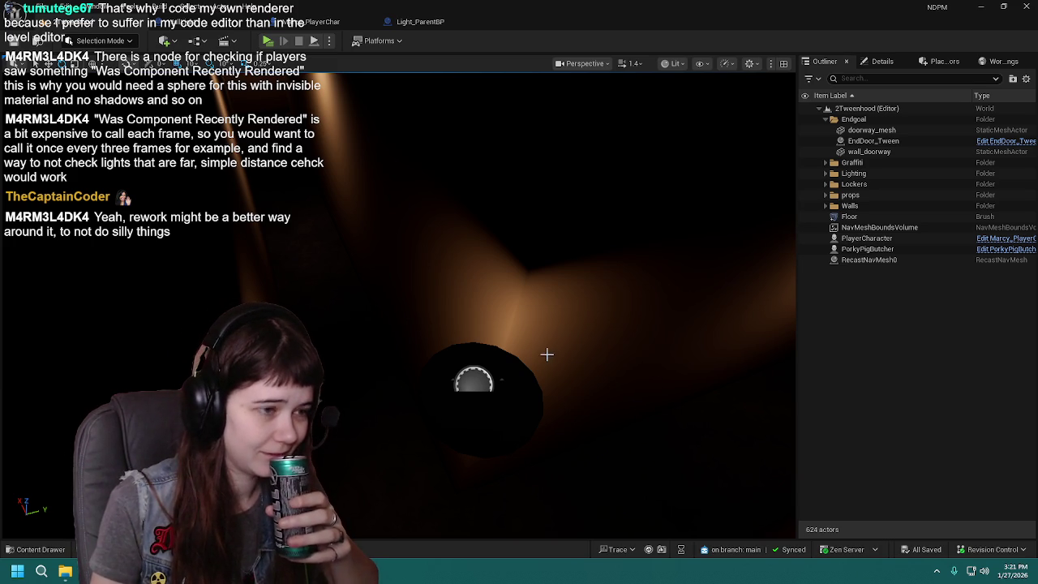
drag(559, 316, 559, 334)
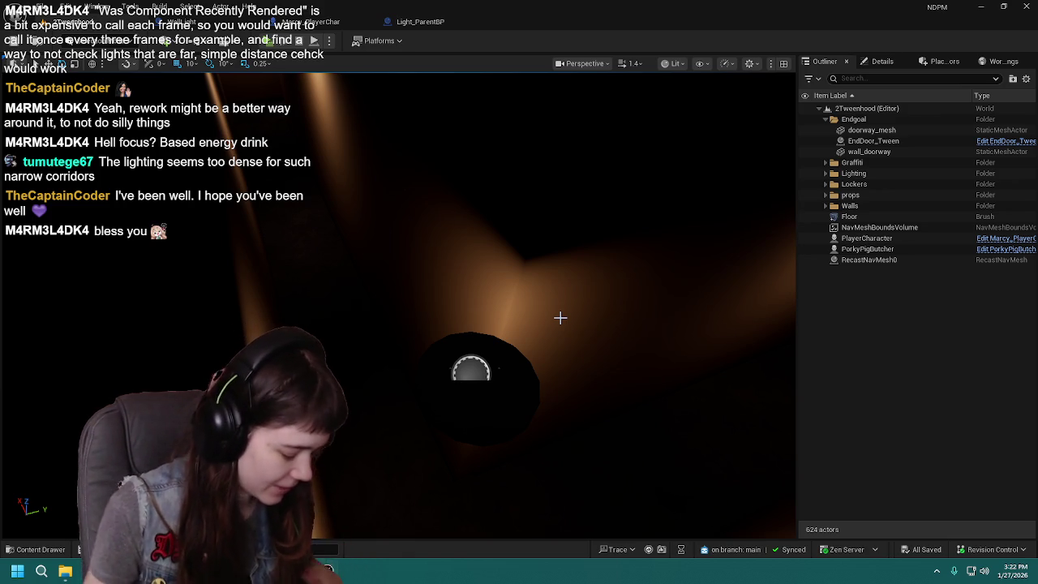
Step: Fly close to a ceiling lamp, select a lit wall, and collapse the Outliner's Walls folder
drag(521, 288, 539, 267)
key(f)
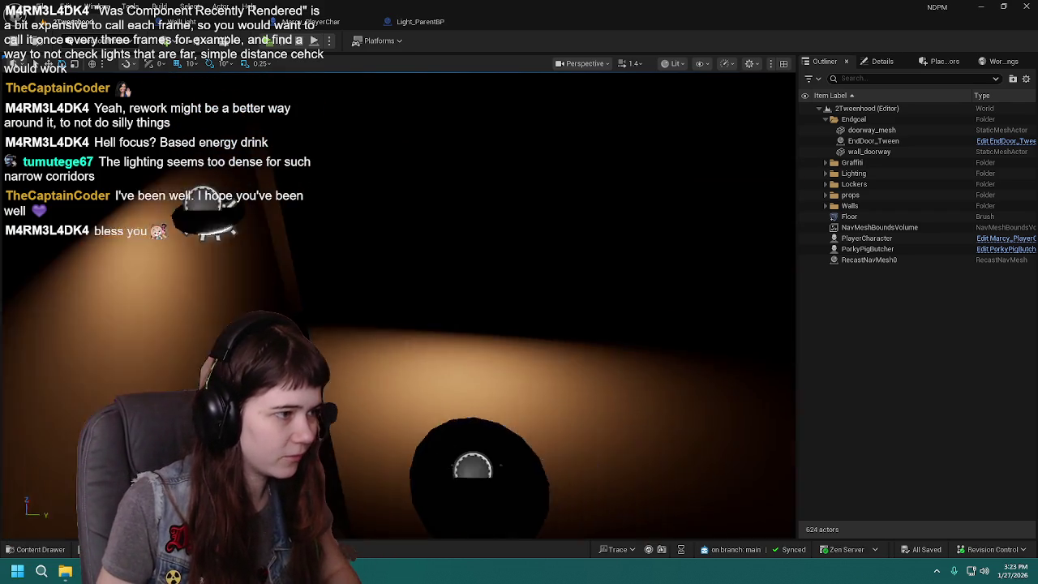
click(360, 203)
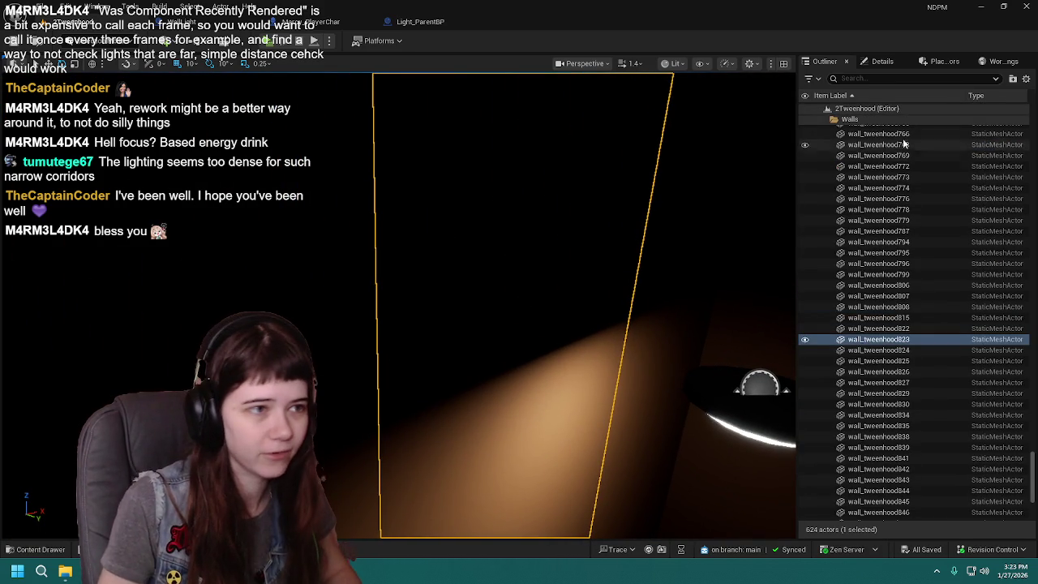
click(839, 121)
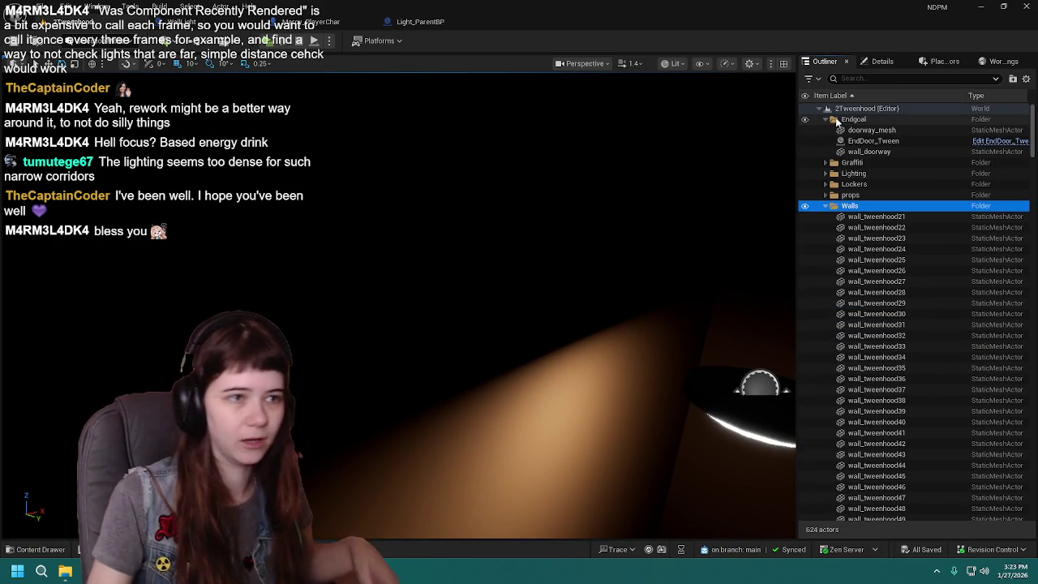
click(826, 206)
click(868, 350)
Step: Look around the lamp and corridor corner, then end the play session with Esc
mouse_move(700, 335)
mouse_down()
mouse_move(730, 336)
mouse_move(714, 357)
mouse_move(673, 337)
mouse_up()
drag(454, 331, 496, 331)
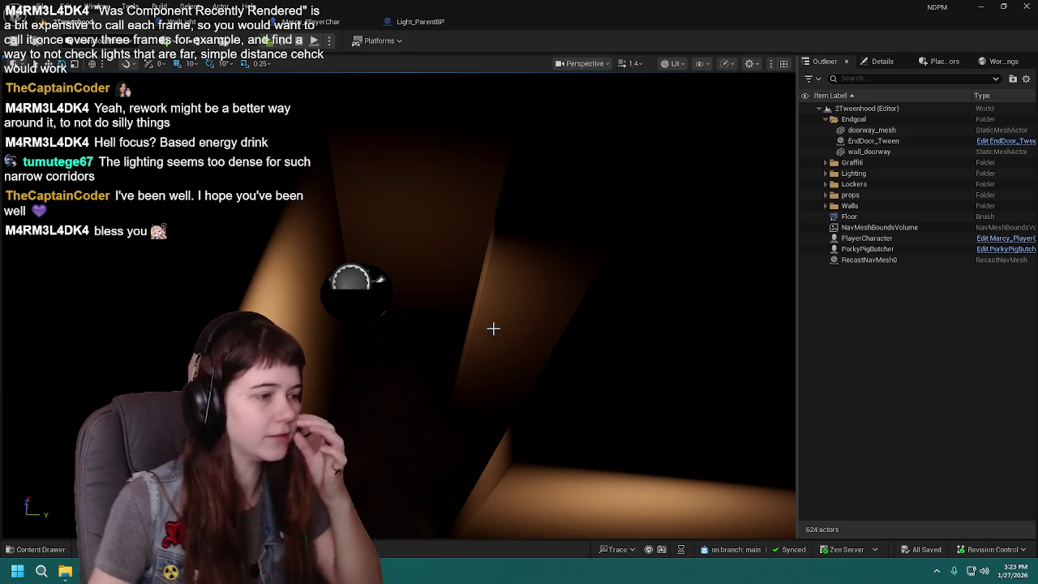
drag(465, 334, 477, 332)
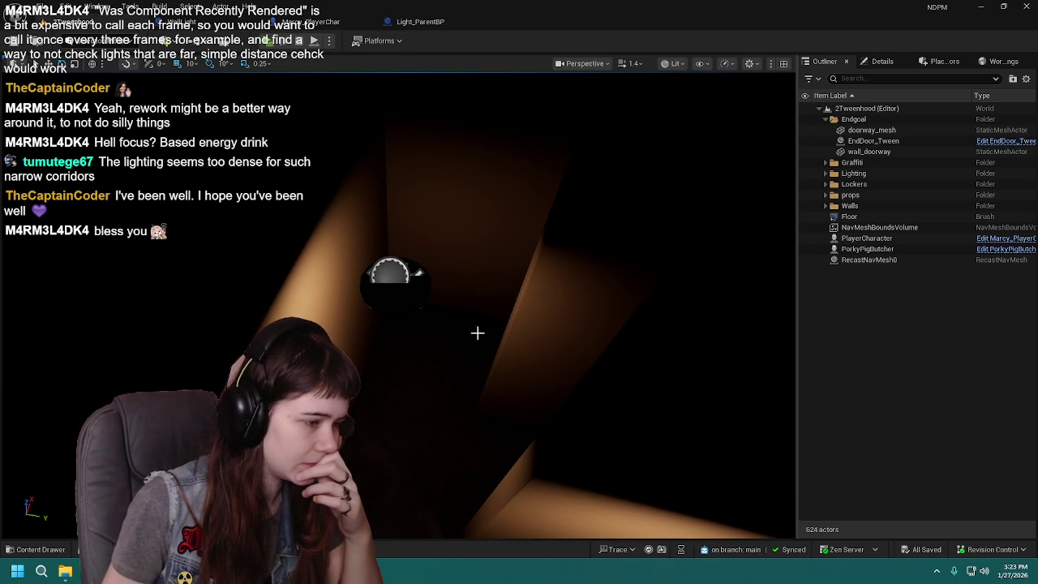
drag(455, 329, 451, 319)
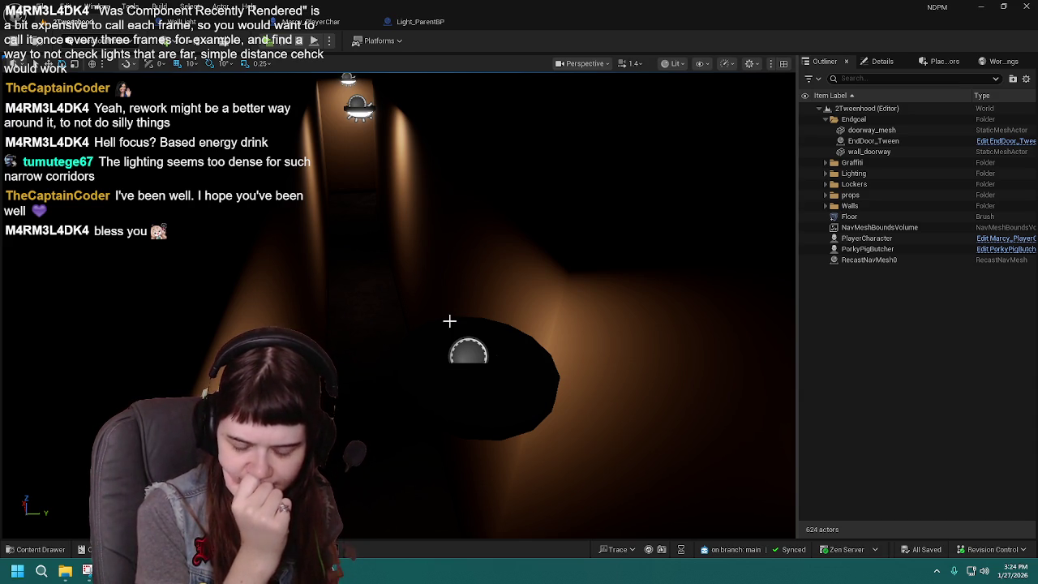
key(Escape)
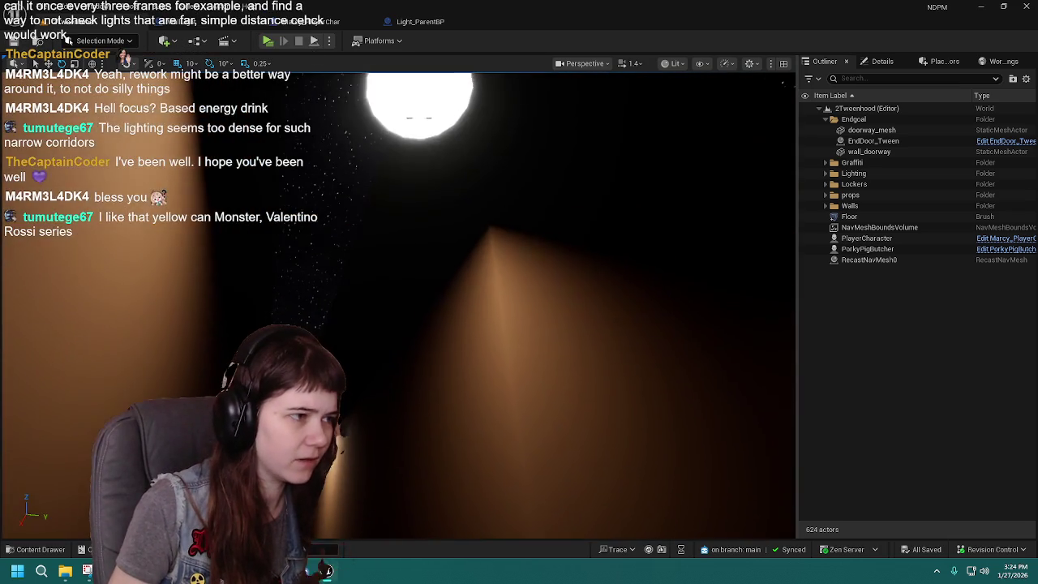
Step: Fly up to the corridor ceiling light, select CeilingLight128, and open its CeilingLight blueprint
scroll(398, 304, down, 2)
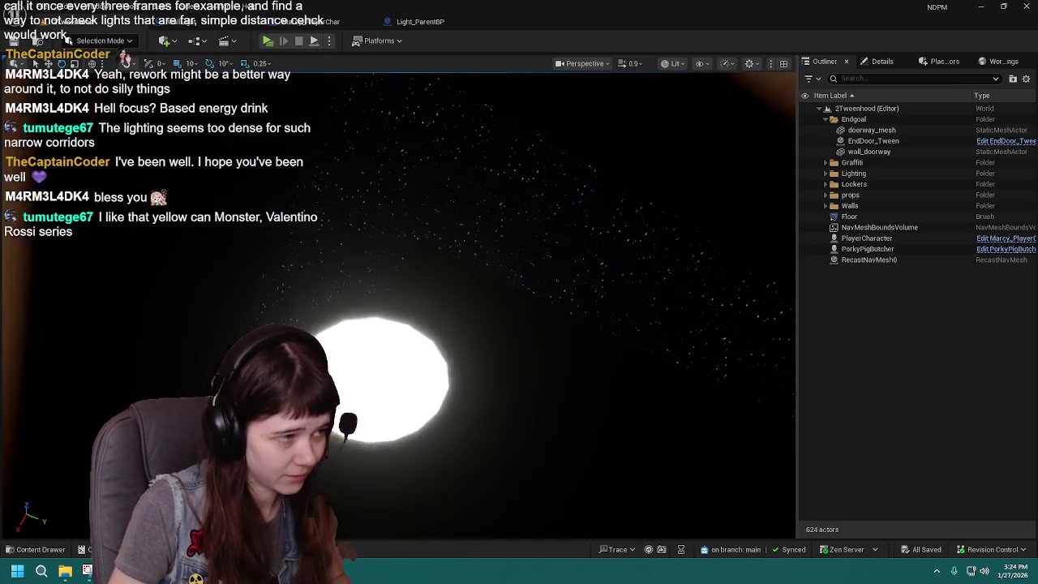
drag(447, 317, 447, 268)
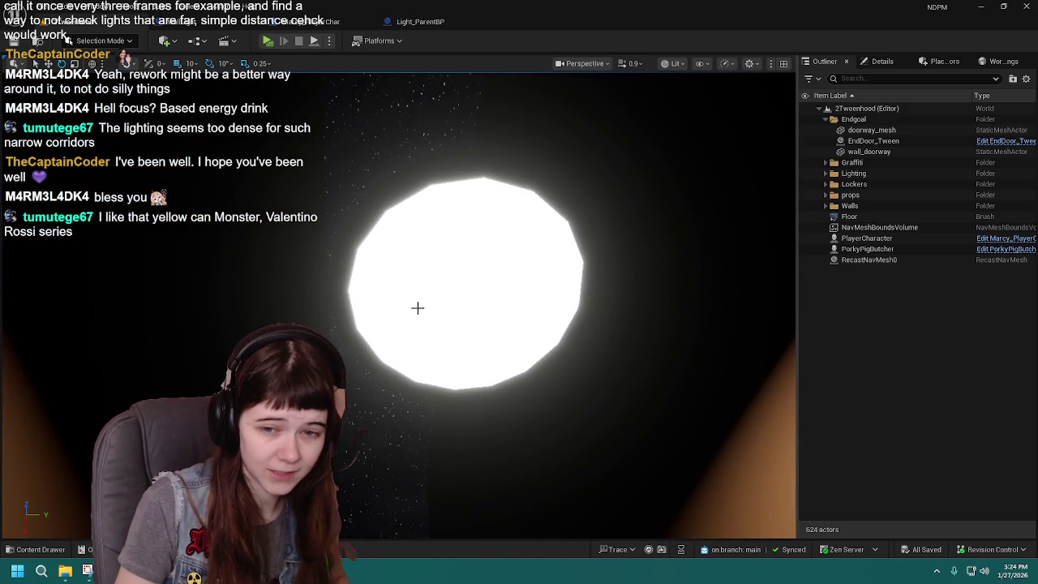
click(417, 306)
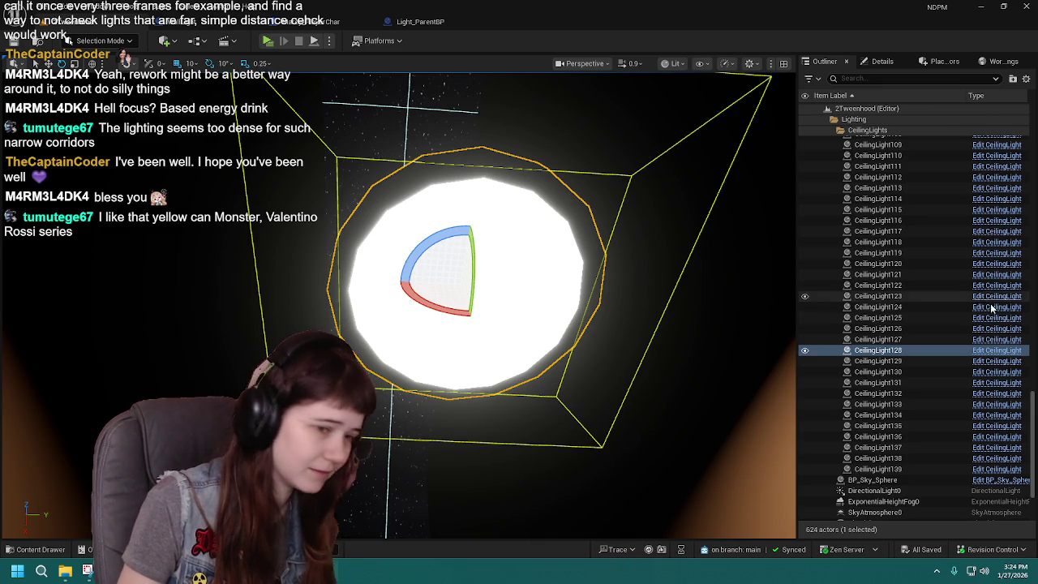
click(1004, 360)
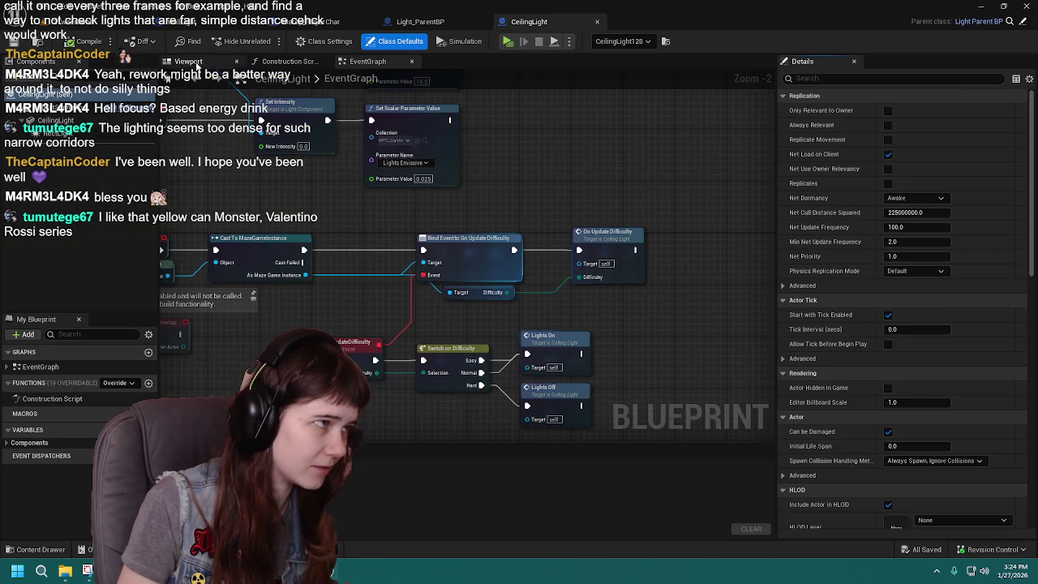
Step: Frame the light and inspect the Ceiling_Light mesh: 0.35 scale, Silver_matInst and lightwhite_mat_Inst materials
click(473, 260)
key(f)
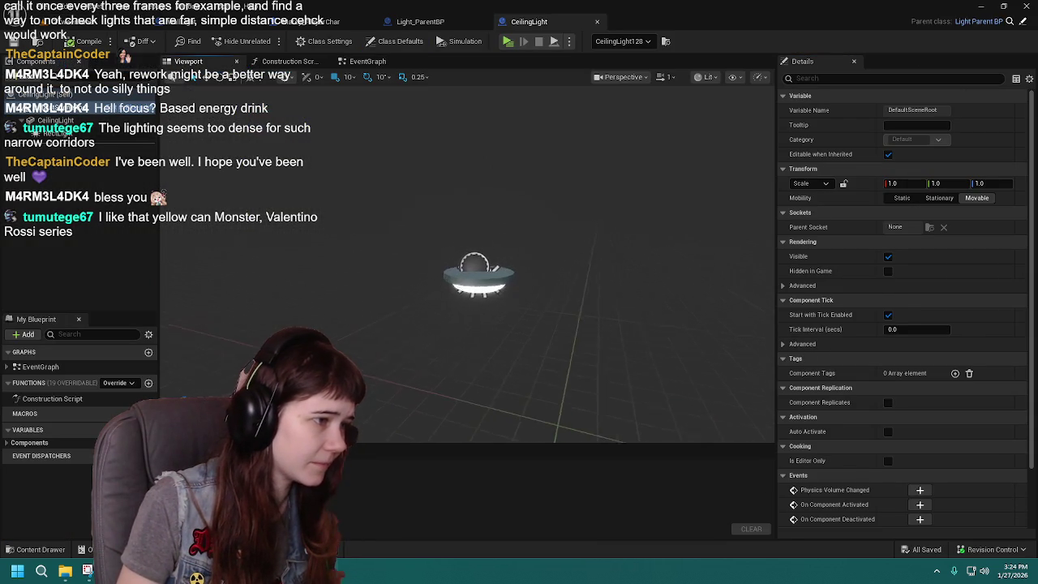
click(56, 120)
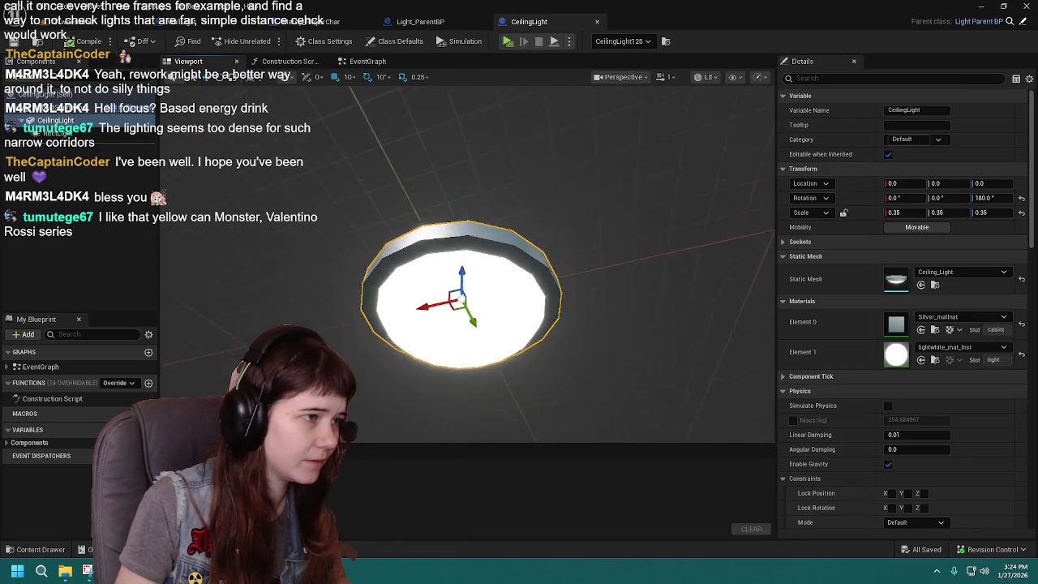
scroll(462, 267, down, 3)
scroll(462, 267, up, 3)
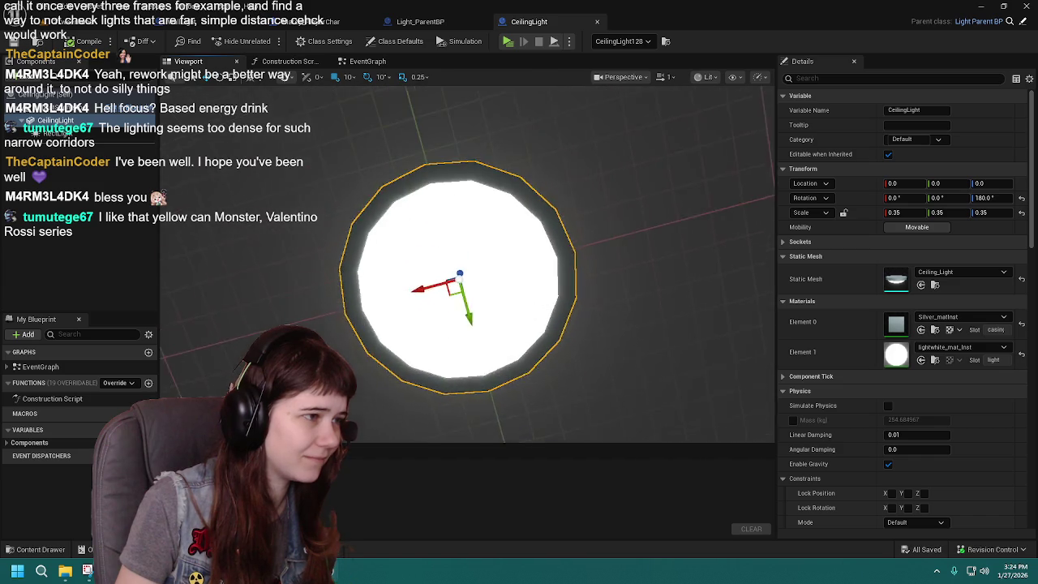
scroll(467, 264, down, 2)
scroll(467, 263, up, 3)
scroll(467, 264, down, 2)
scroll(466, 264, up, 2)
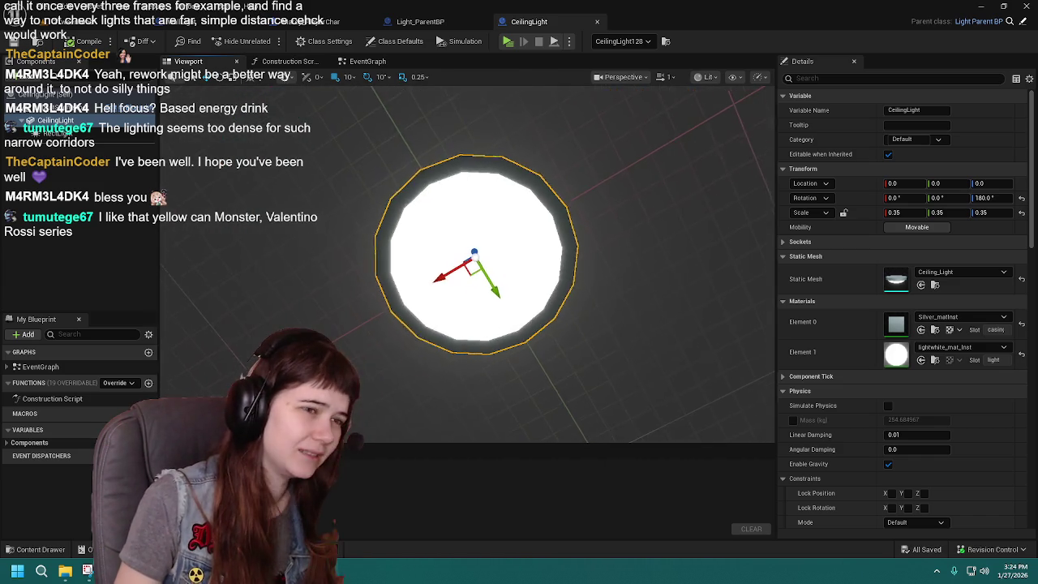
scroll(486, 284, up, 1)
scroll(487, 284, down, 3)
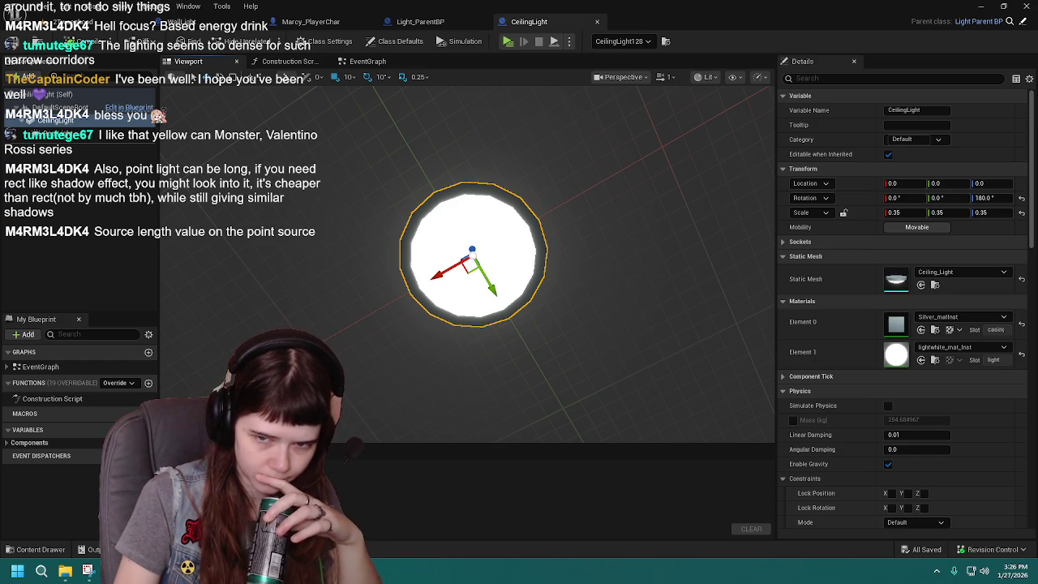
Step: Overlay stat GPU timings on 2Tweenhood, orbit around CeilingLight128, and open the Levels folder
click(89, 21)
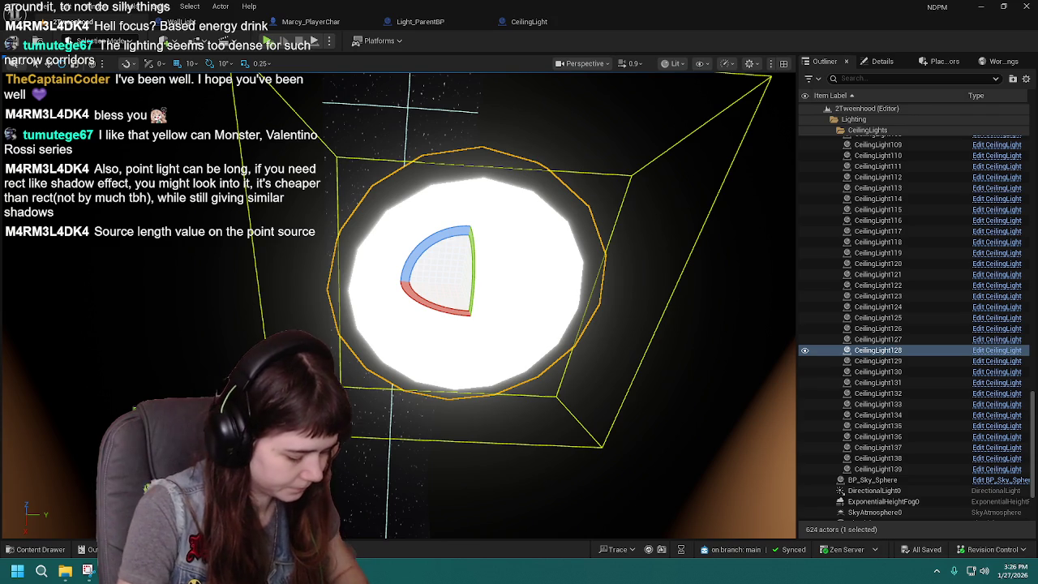
key(ctrl+shift+comma)
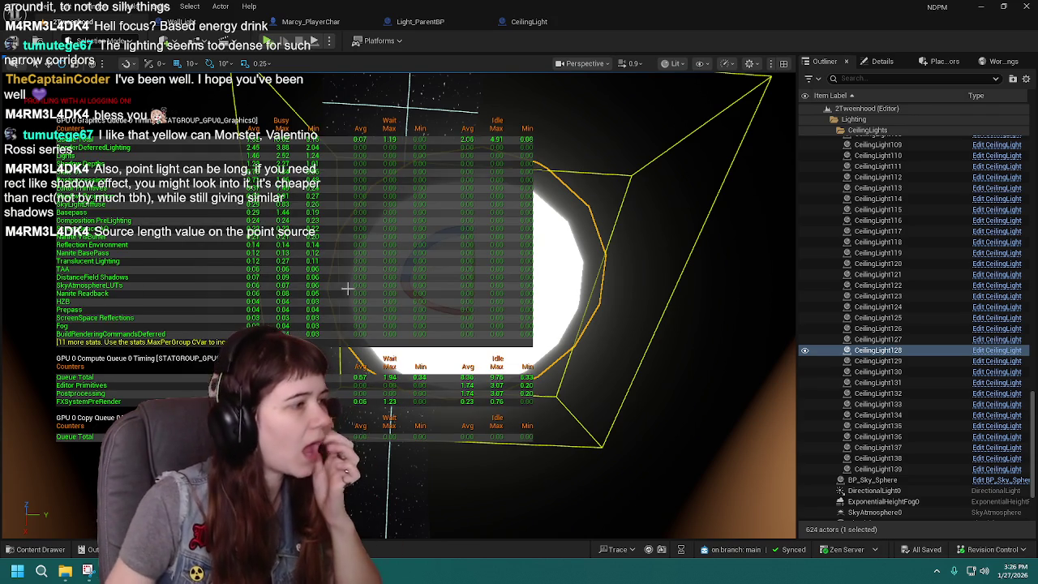
scroll(670, 235, up, 3)
scroll(670, 234, up, 1)
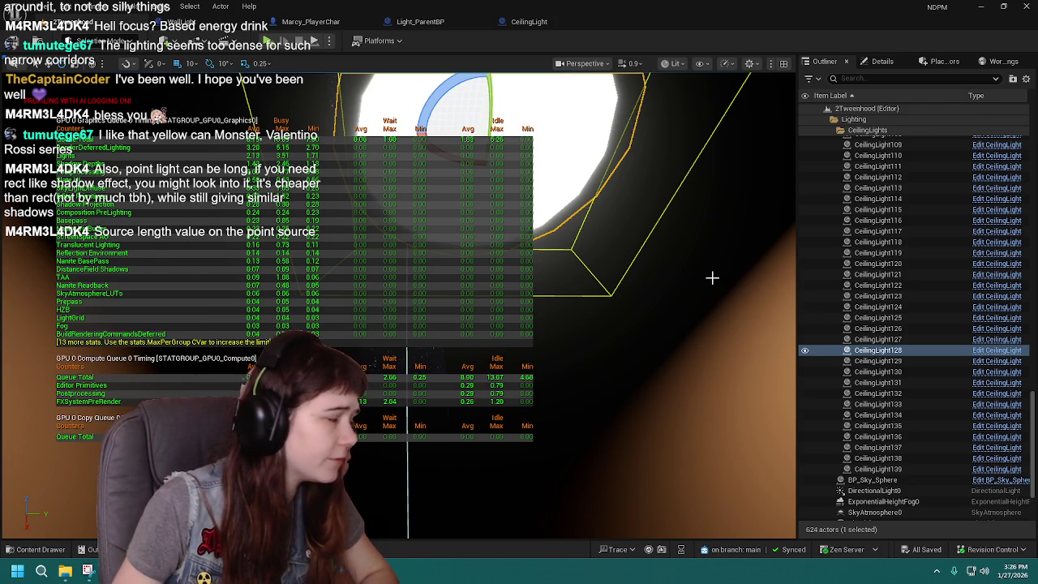
drag(621, 301, 621, 349)
drag(138, 384, 139, 384)
click(28, 550)
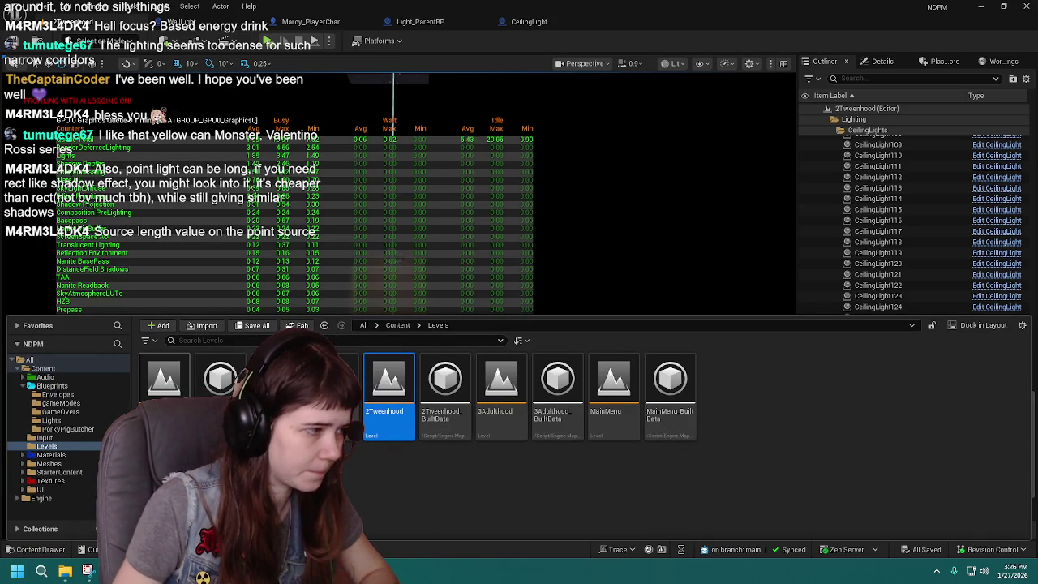
Step: Open the 0Tutorial level and fly the camera down over its lit corridors
double_click(164, 379)
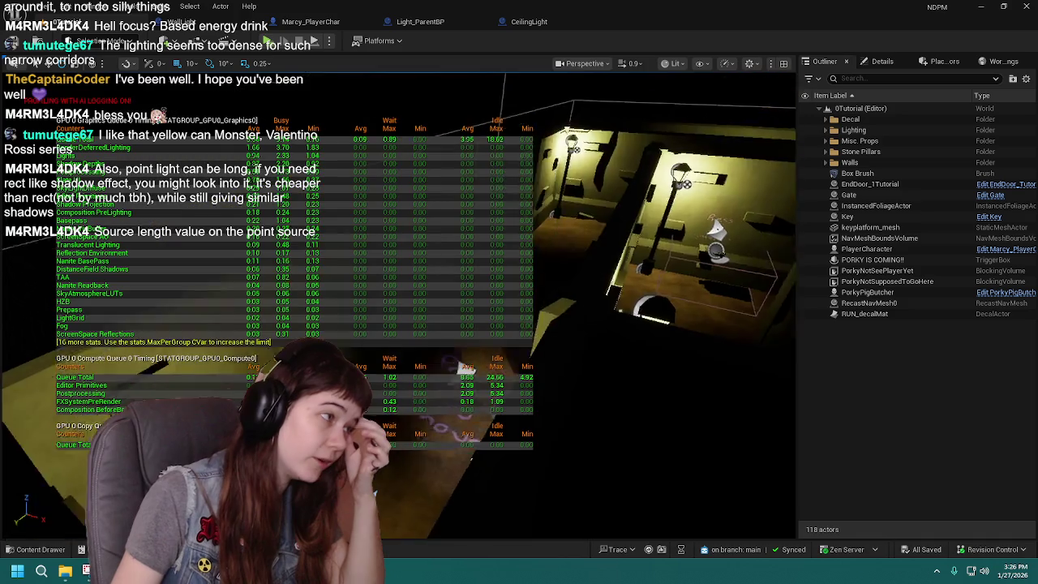
drag(534, 182, 568, 187)
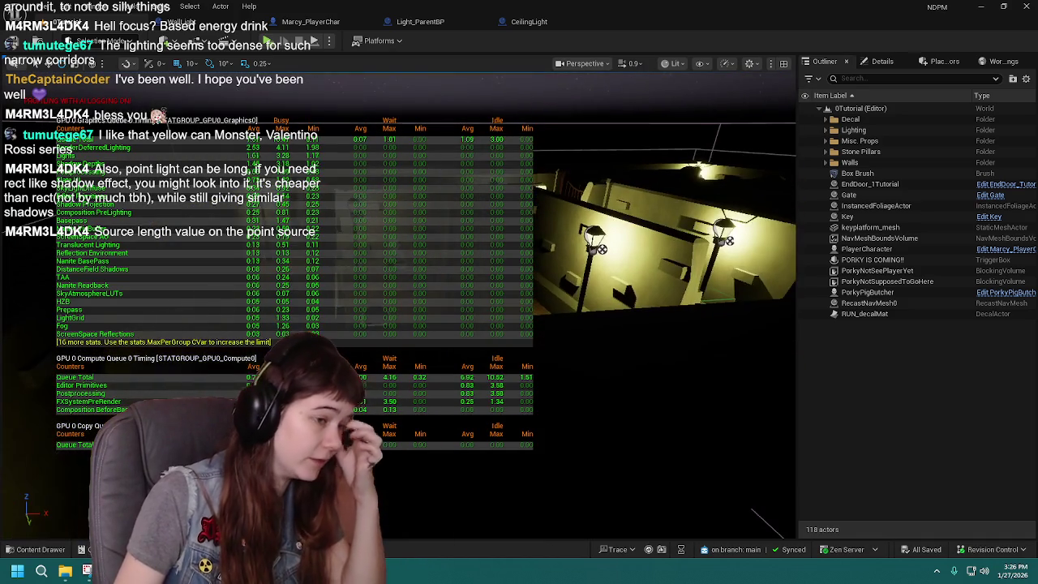
drag(533, 180, 545, 300)
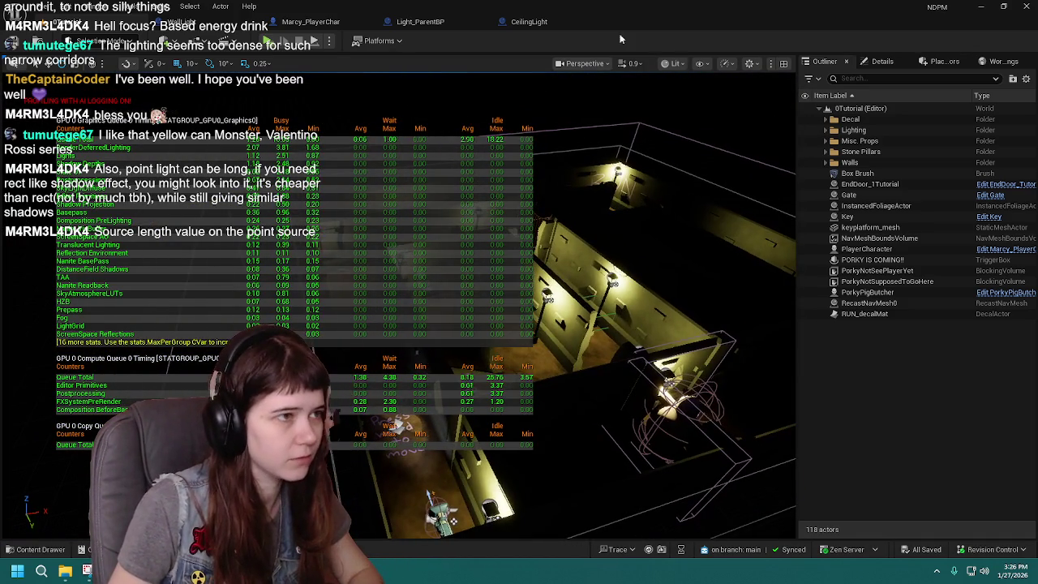
click(673, 64)
Step: Render 0Tutorial in Optimization Viewmodes > Light Complexity and move the camera around
mouse_move(727, 209)
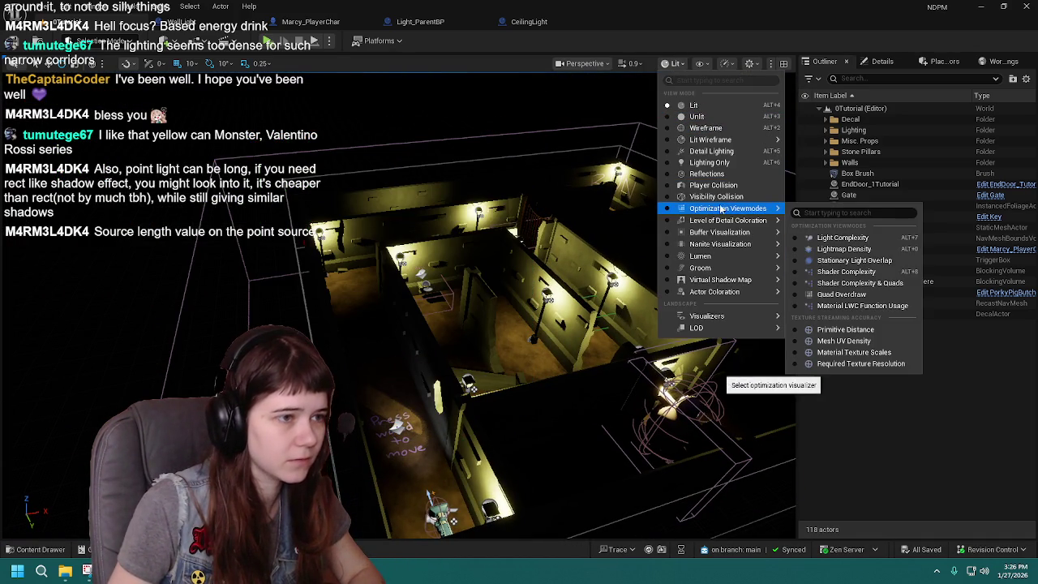
click(835, 239)
drag(545, 300, 597, 495)
drag(583, 276, 582, 275)
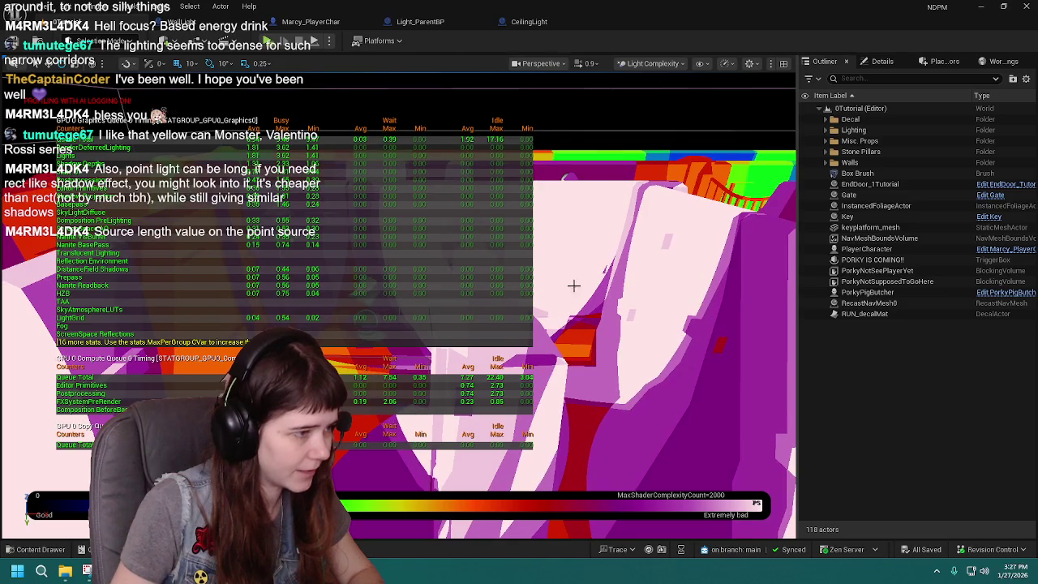
Step: Hide the GPU stats overlay, orbit near the light, and reopen the Levels folder
key(Return)
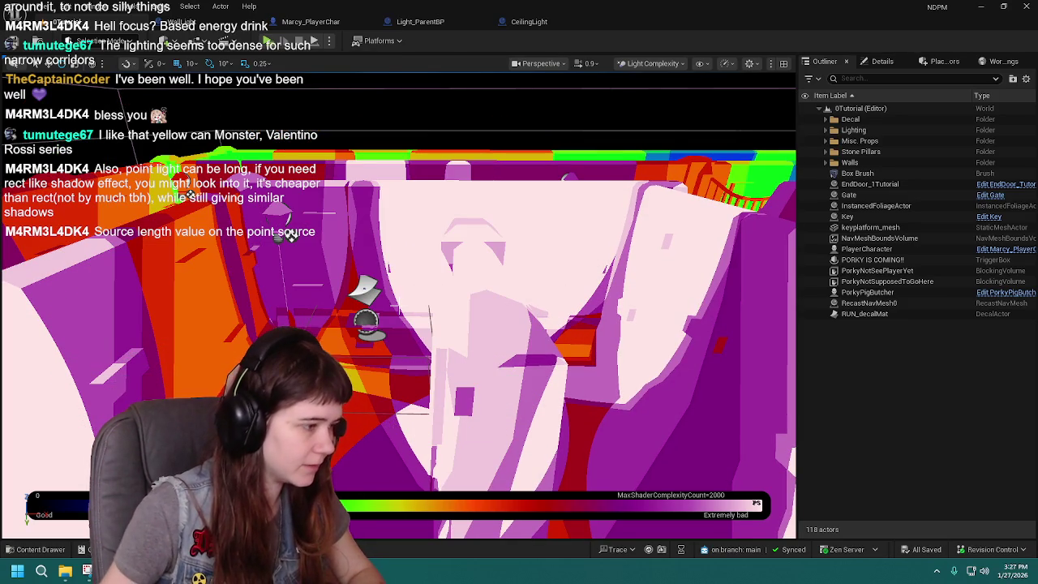
scroll(291, 236, up, 5)
scroll(398, 305, up, 2)
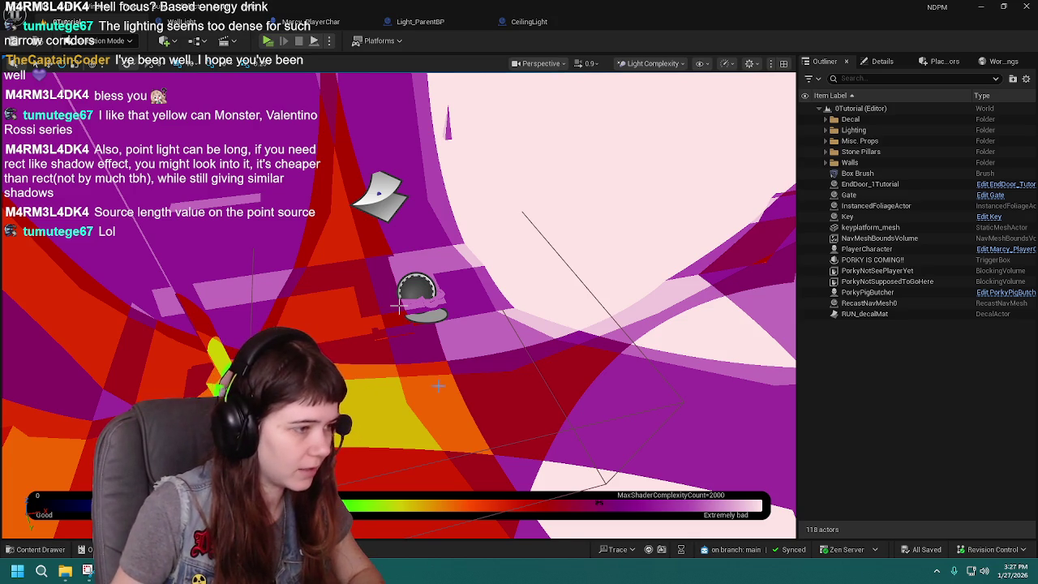
mouse_move(399, 306)
mouse_down()
mouse_move(381, 316)
mouse_move(389, 297)
mouse_move(406, 304)
mouse_move(414, 339)
mouse_move(462, 334)
mouse_move(400, 309)
mouse_up()
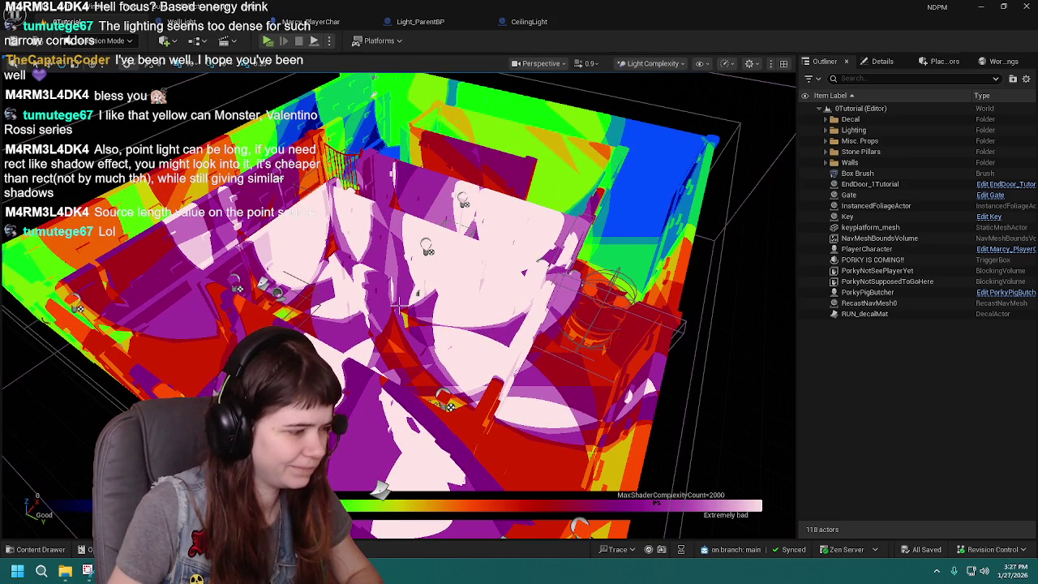
click(45, 549)
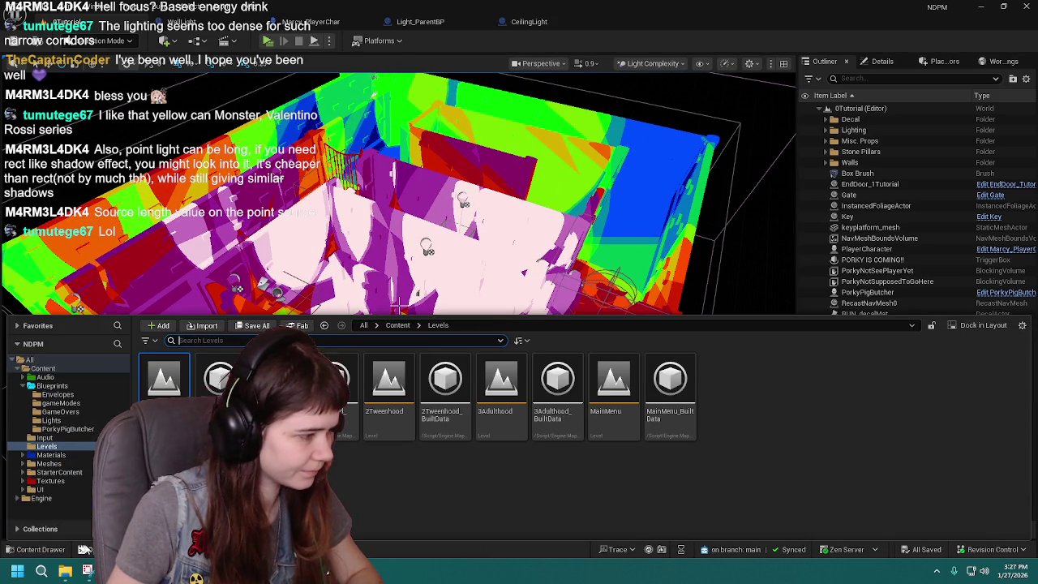
Step: Open the 1Childhood level, look around, and select a nightlight lamp
double_click(276, 381)
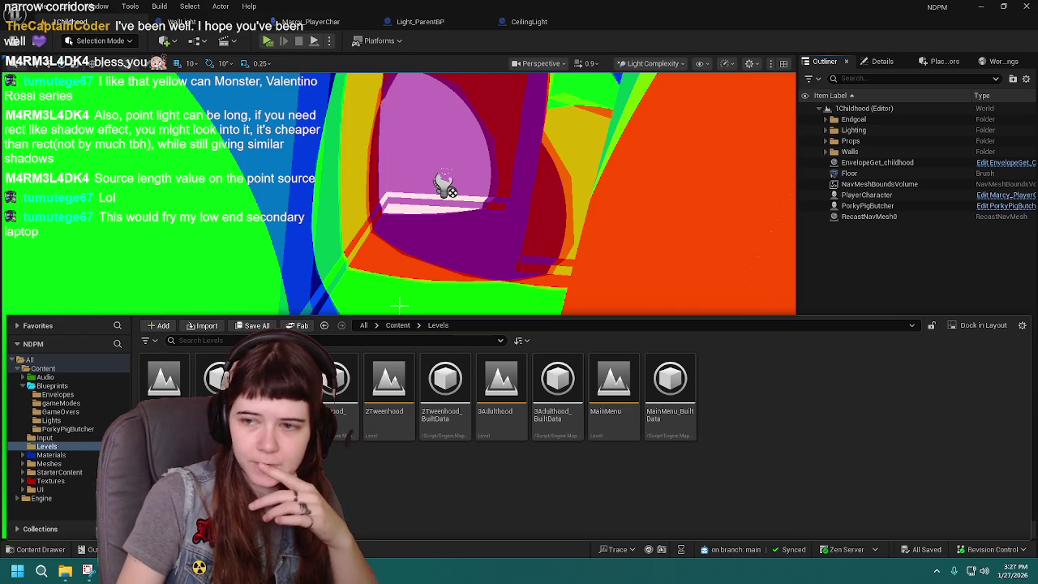
drag(399, 305, 399, 305)
click(407, 324)
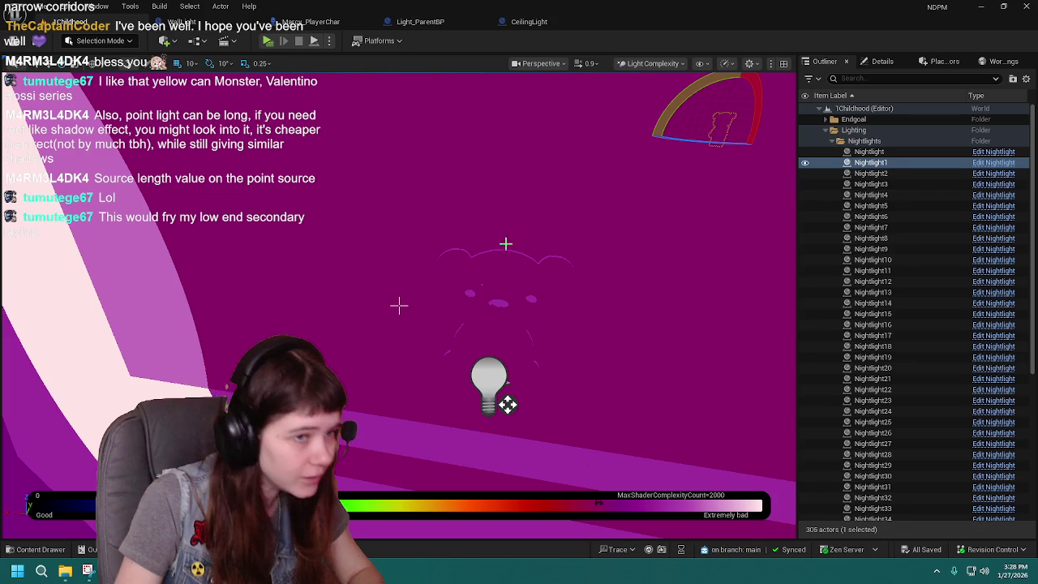
Step: Collapse the Nightlights folder, set the view mode back to Lit, and orbit the bear lamp
click(841, 141)
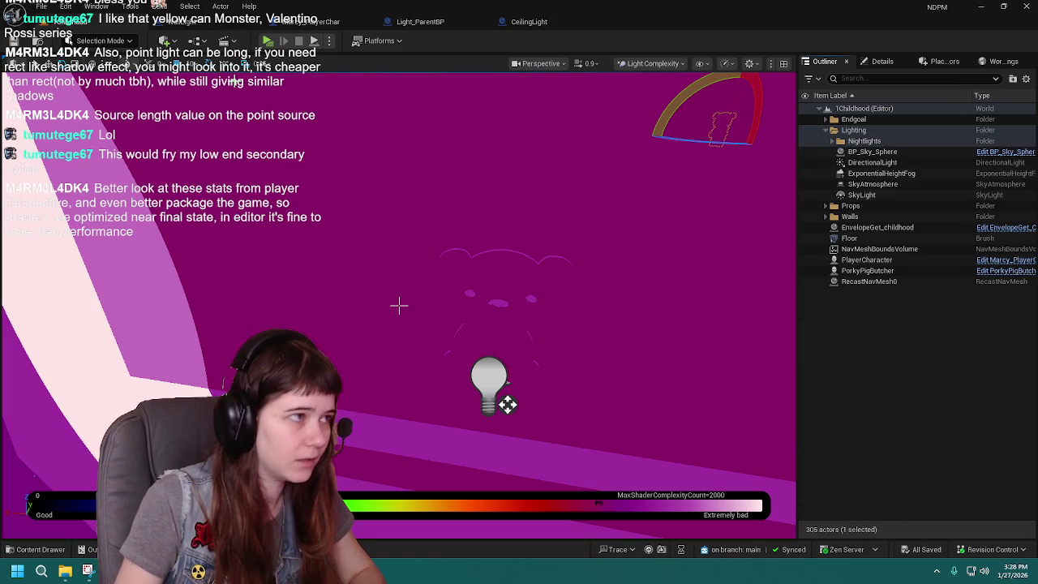
click(658, 64)
click(653, 105)
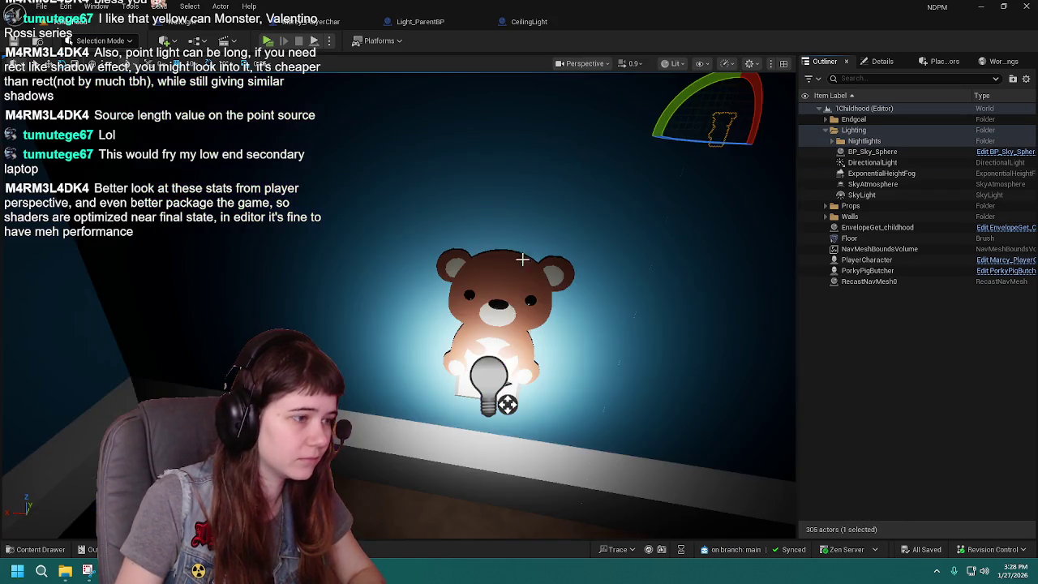
drag(547, 263, 547, 264)
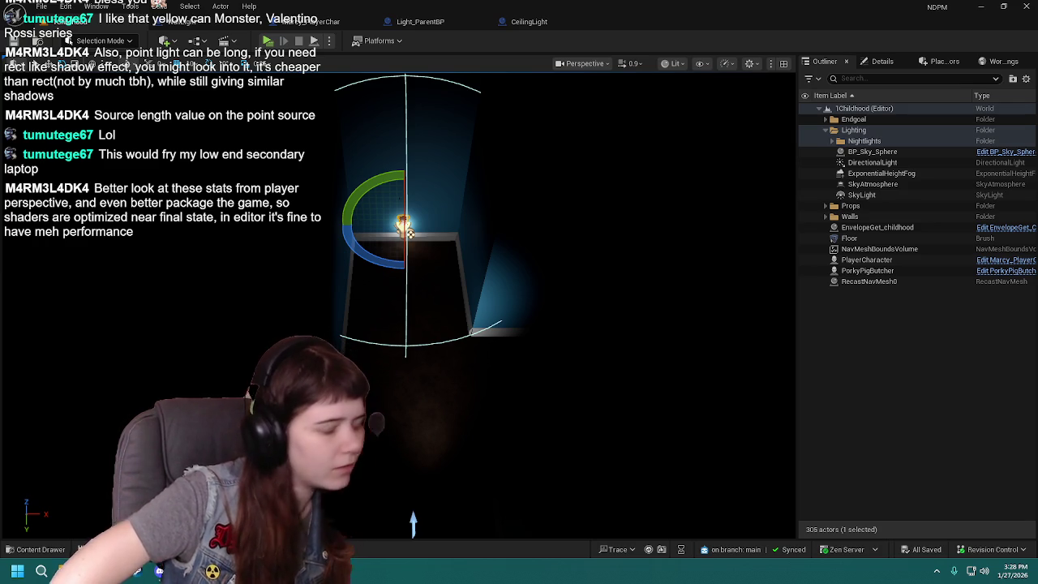
Step: Browse the viewport's navigation, show-flag and scalability menus, then dismiss them
click(752, 67)
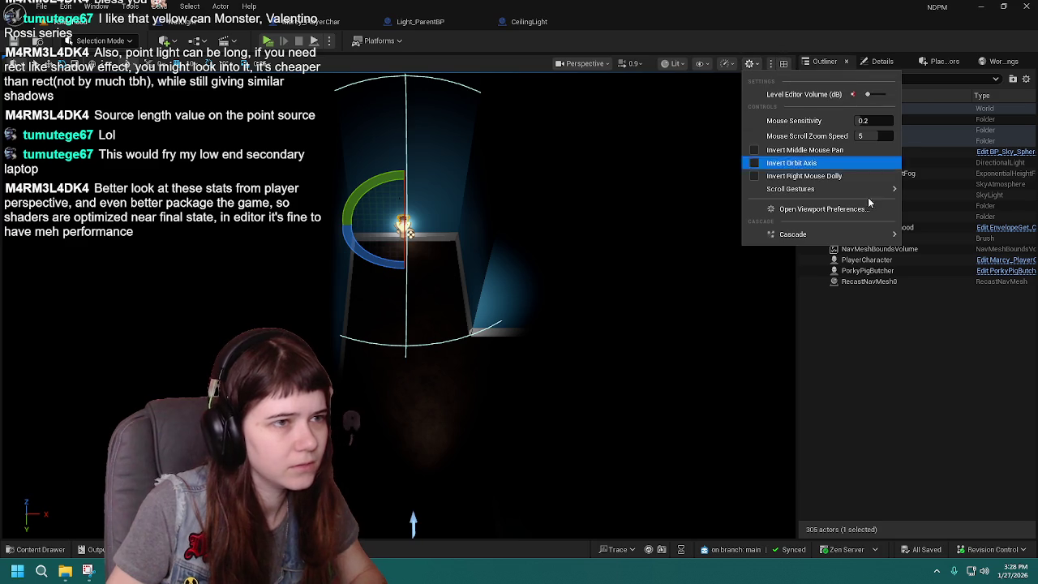
click(917, 338)
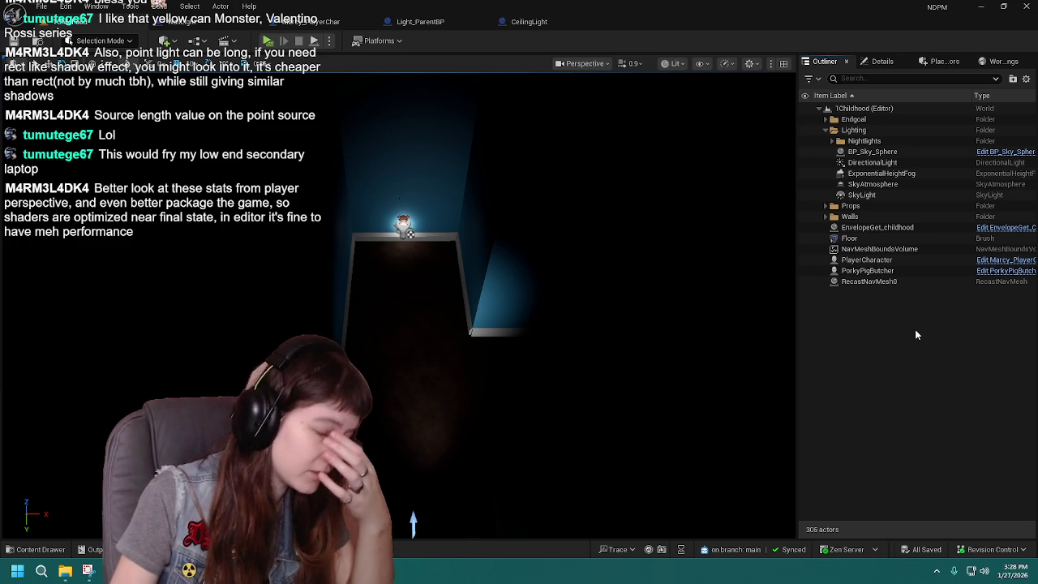
click(753, 68)
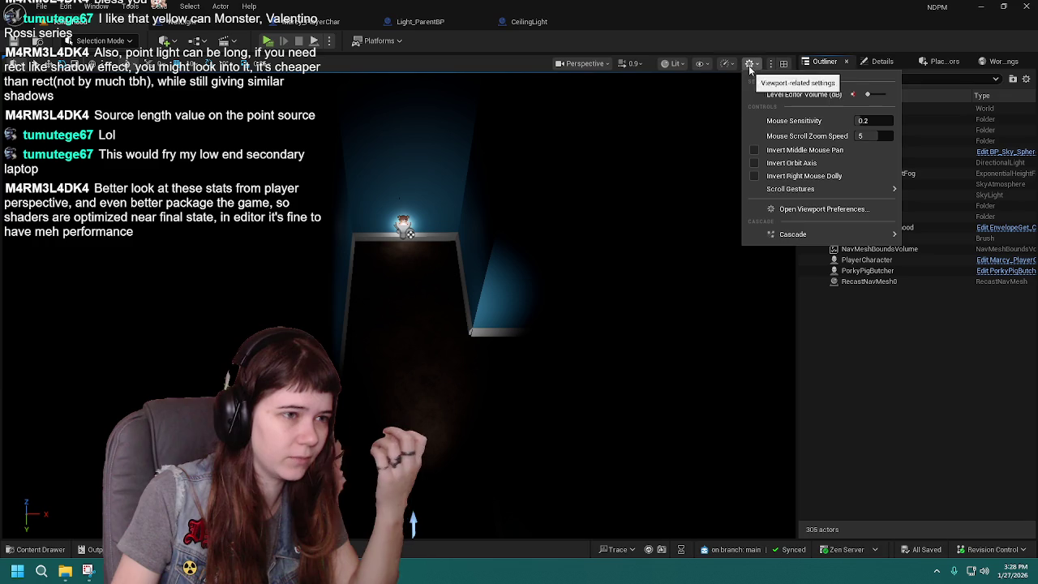
click(702, 64)
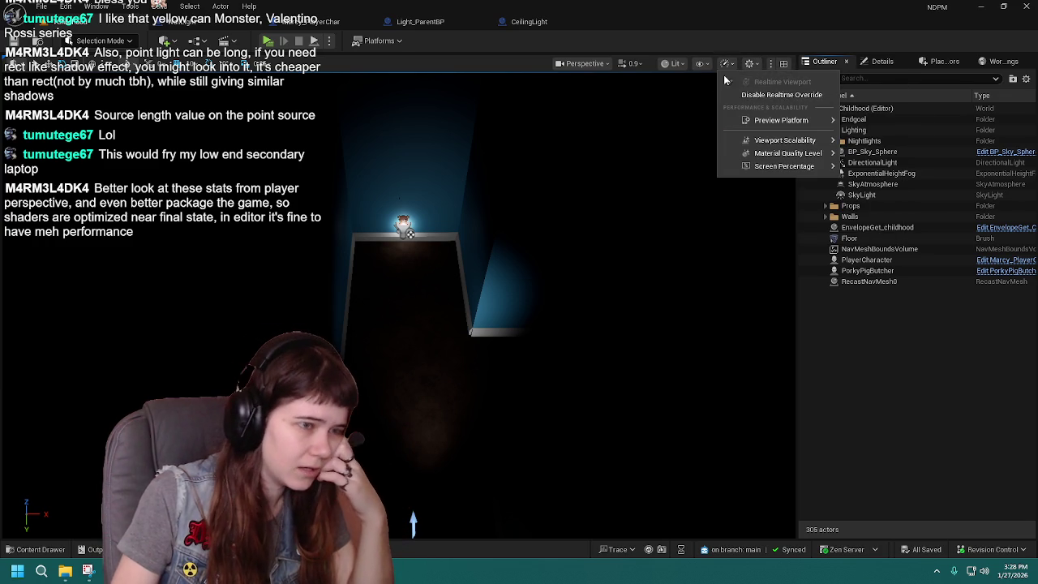
click(706, 68)
click(725, 63)
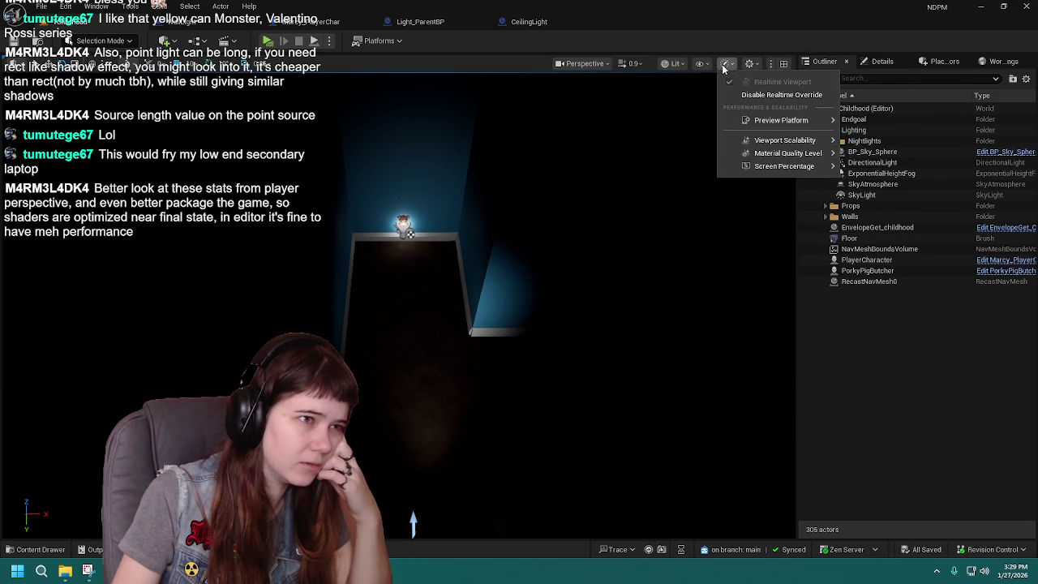
mouse_move(775, 120)
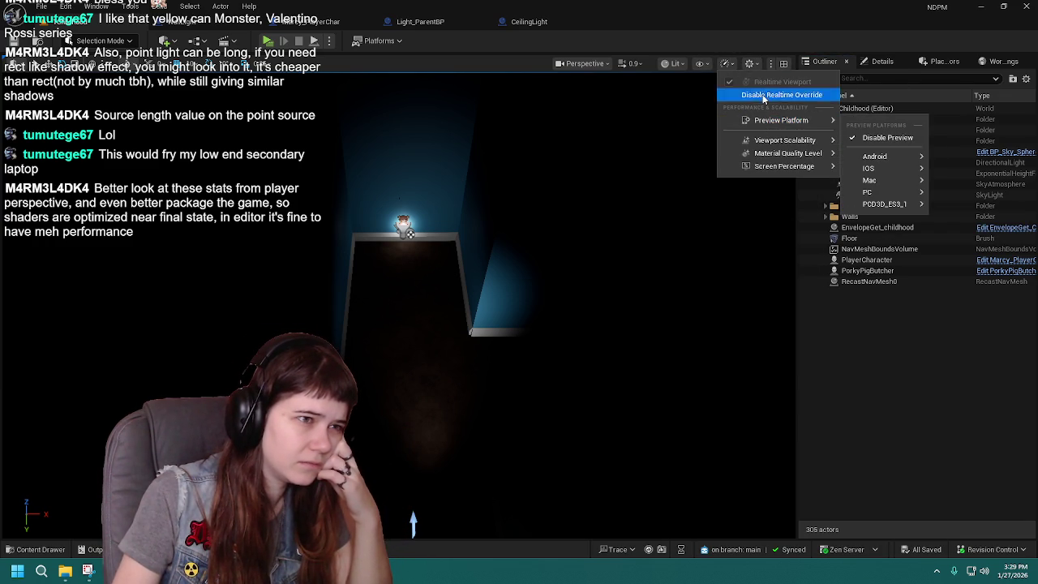
click(528, 297)
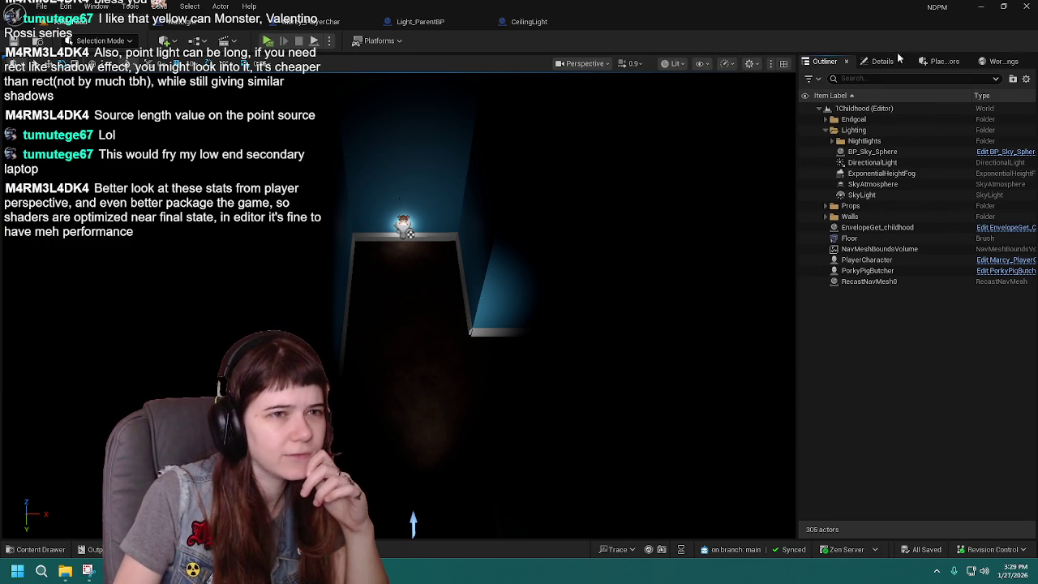
Step: Restore the four-pane layout, select a maze wall, maximise Perspective, and show Viewport Scalability groups
click(784, 63)
click(784, 64)
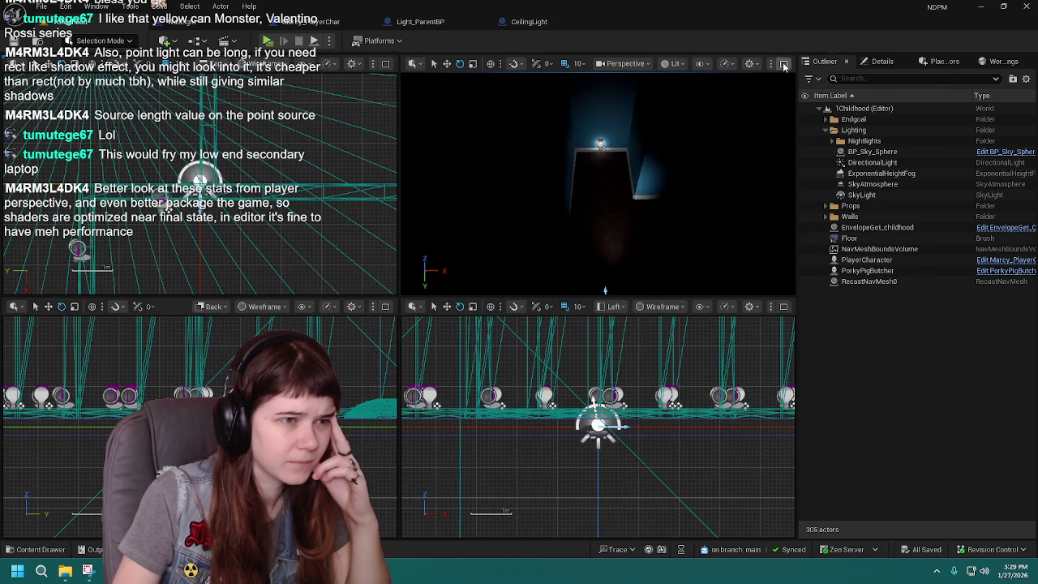
click(719, 127)
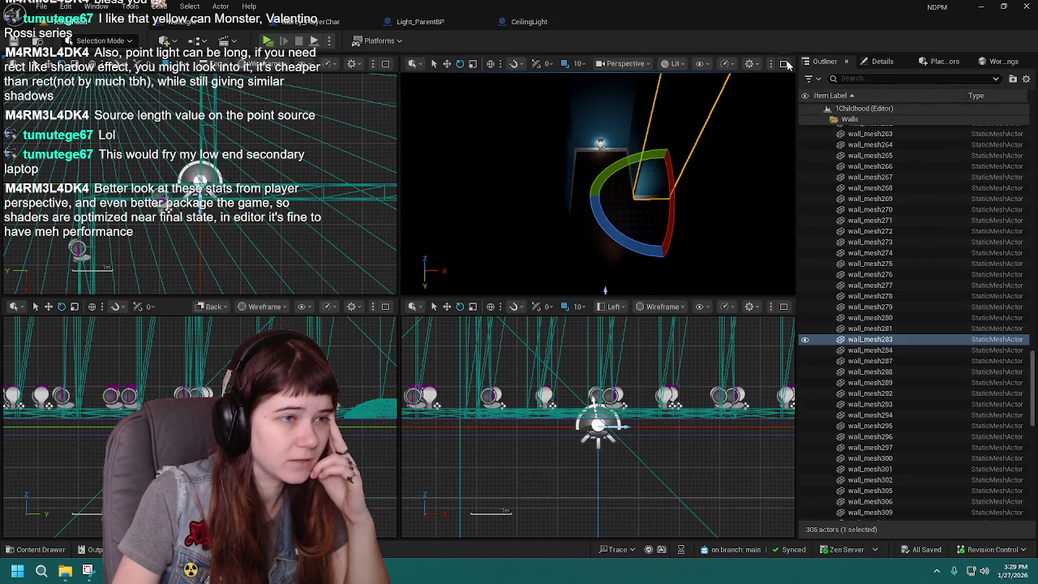
click(785, 64)
click(750, 63)
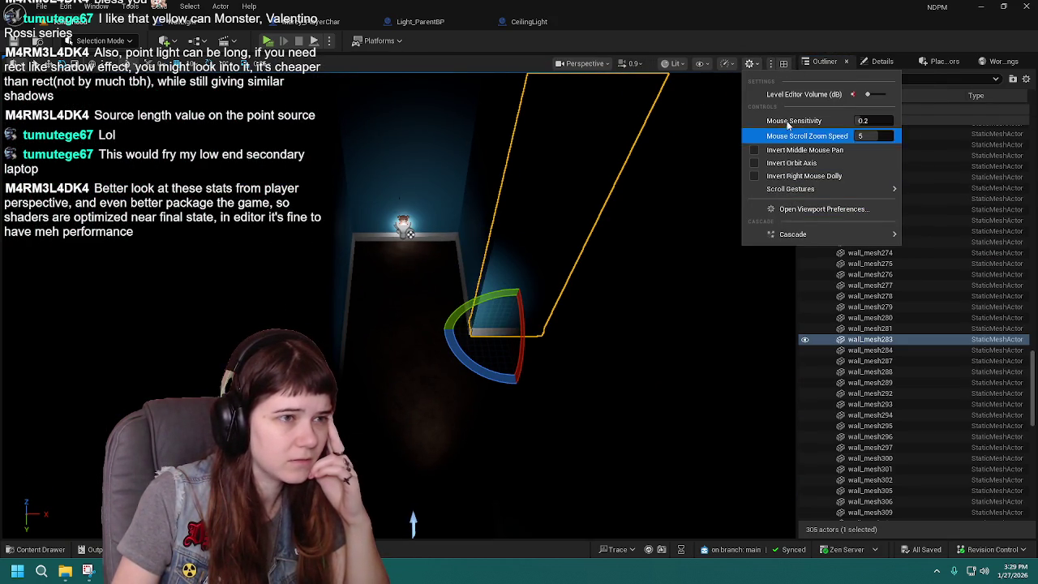
click(728, 64)
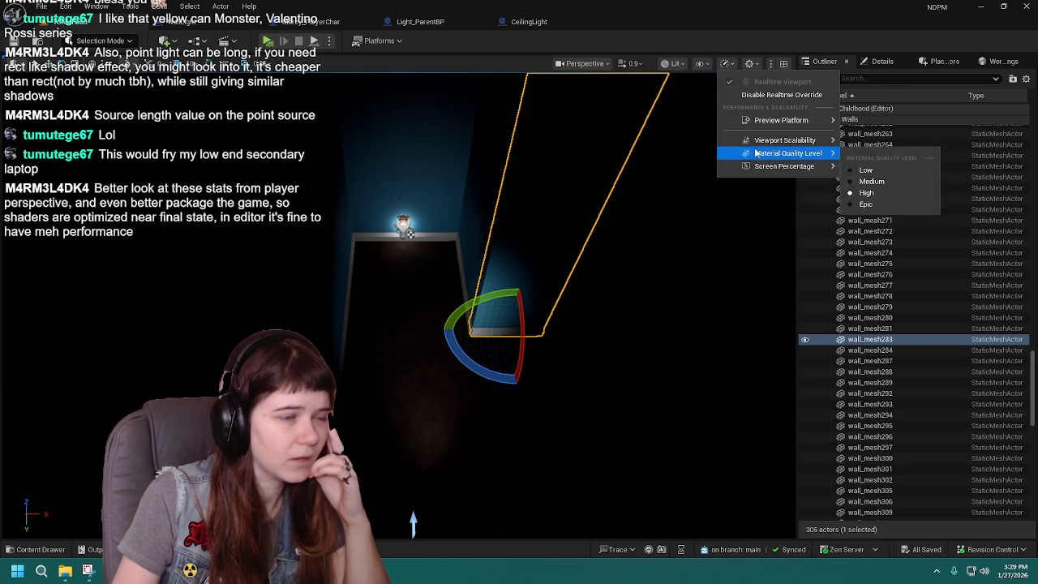
mouse_move(767, 155)
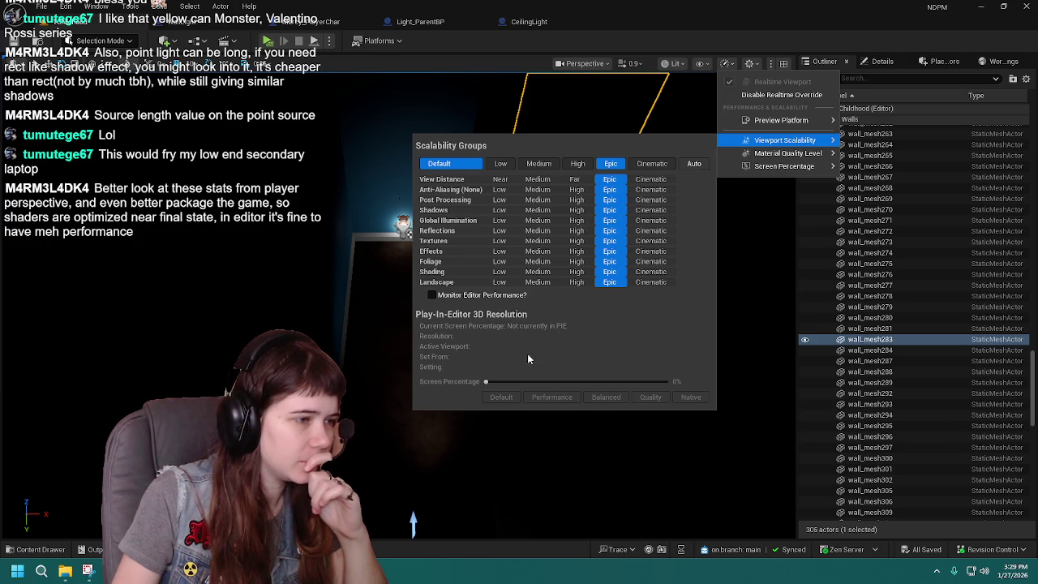
Step: Try Cinematic, return all scalability groups to Epic, leave performance monitoring off, and close the panel
click(652, 163)
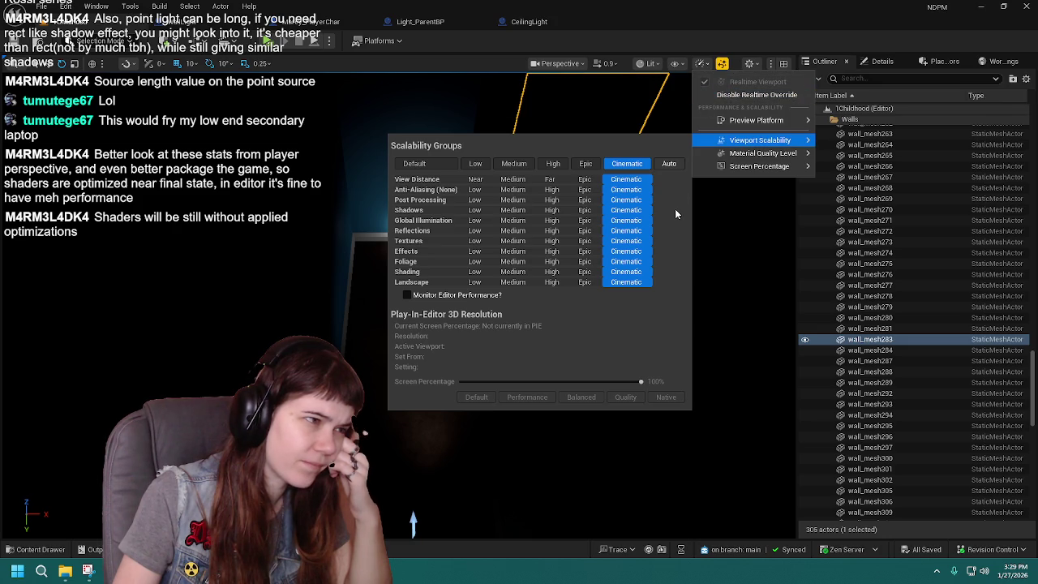
click(414, 163)
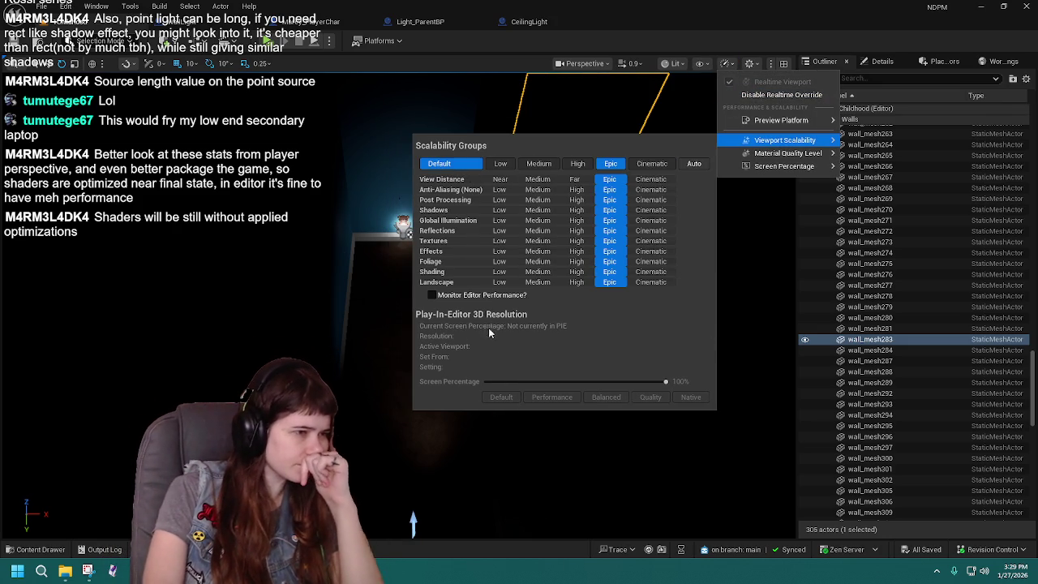
click(467, 297)
click(511, 295)
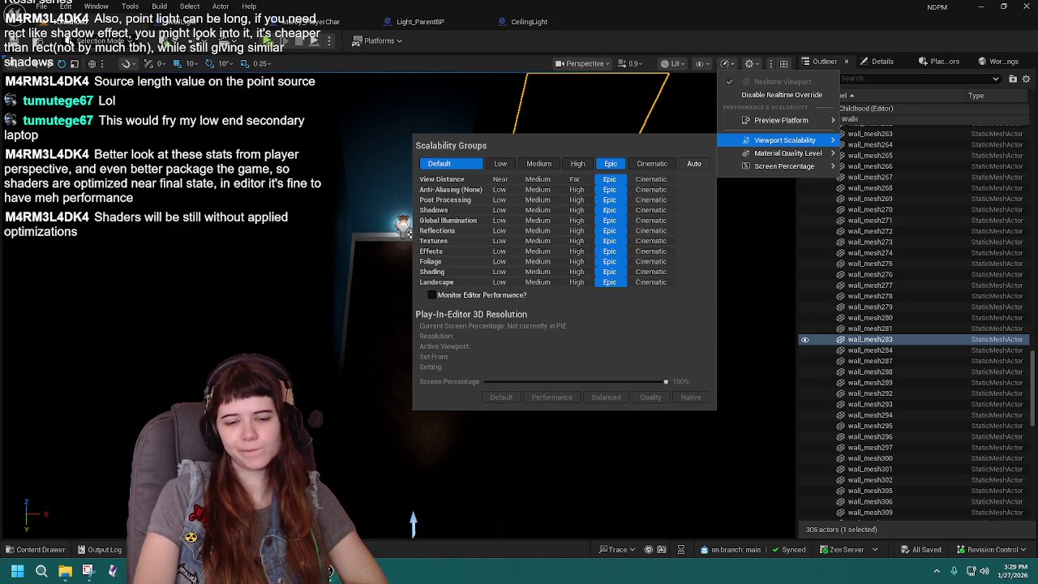
key(Escape)
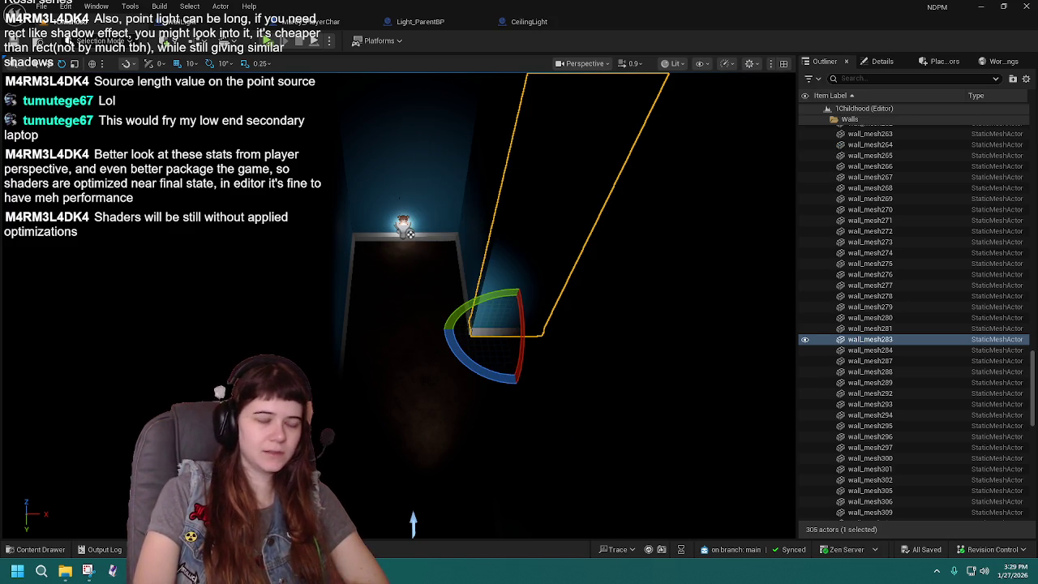
Step: Deselect the wall mesh and collapse, then re-expand, the Walls folder in the Outliner
click(837, 122)
click(825, 216)
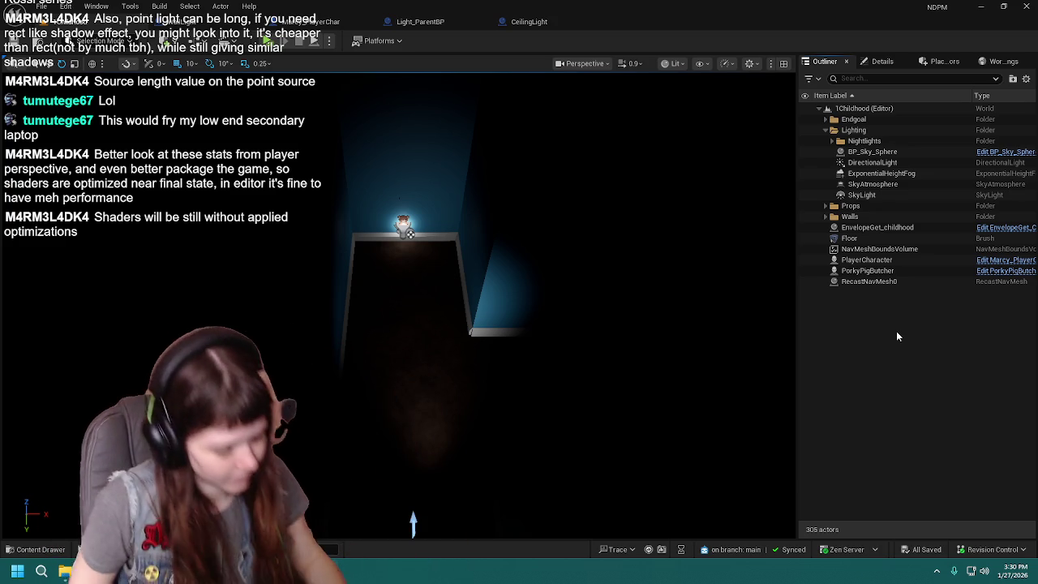
mouse_move(549, 257)
mouse_down()
mouse_move(539, 259)
mouse_move(557, 255)
mouse_up()
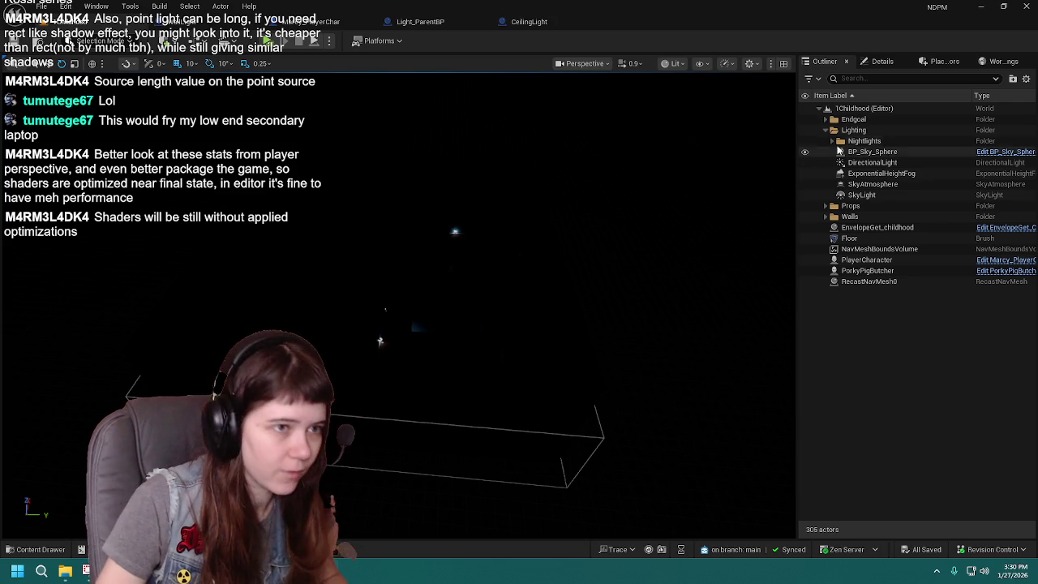
click(826, 216)
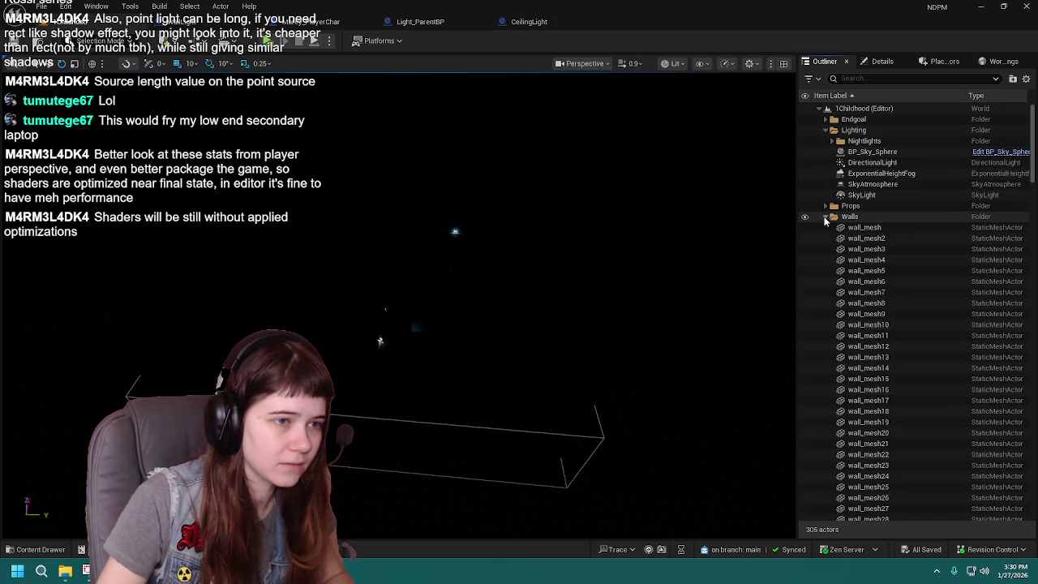
Step: Select all 240 wall meshes, from the top wall mesh down to wall_mesh440
click(873, 238)
scroll(903, 324, down, 3)
scroll(900, 316, up, 3)
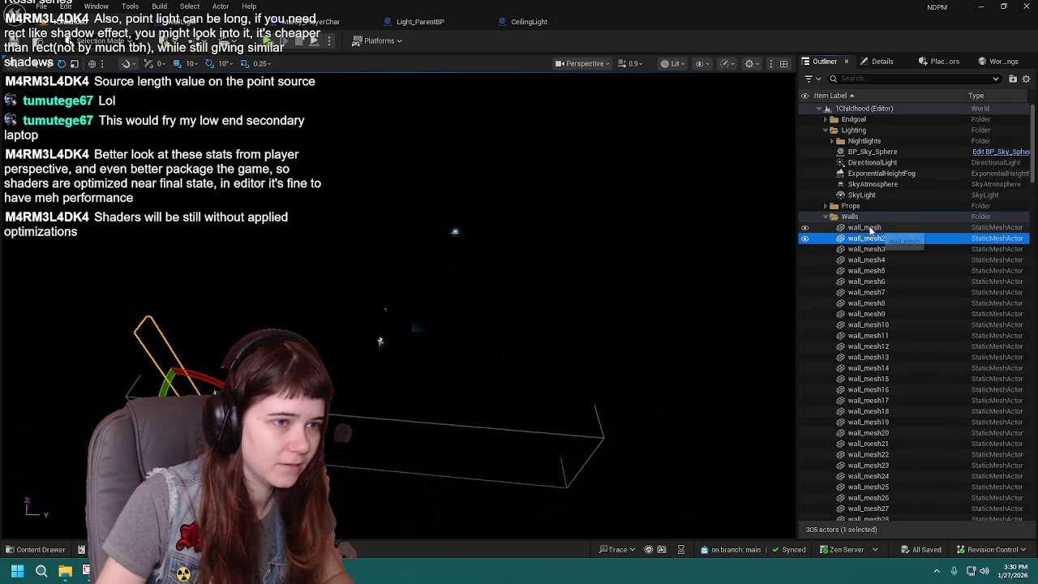
click(882, 234)
scroll(885, 328, down, 5)
scroll(892, 337, down, 20)
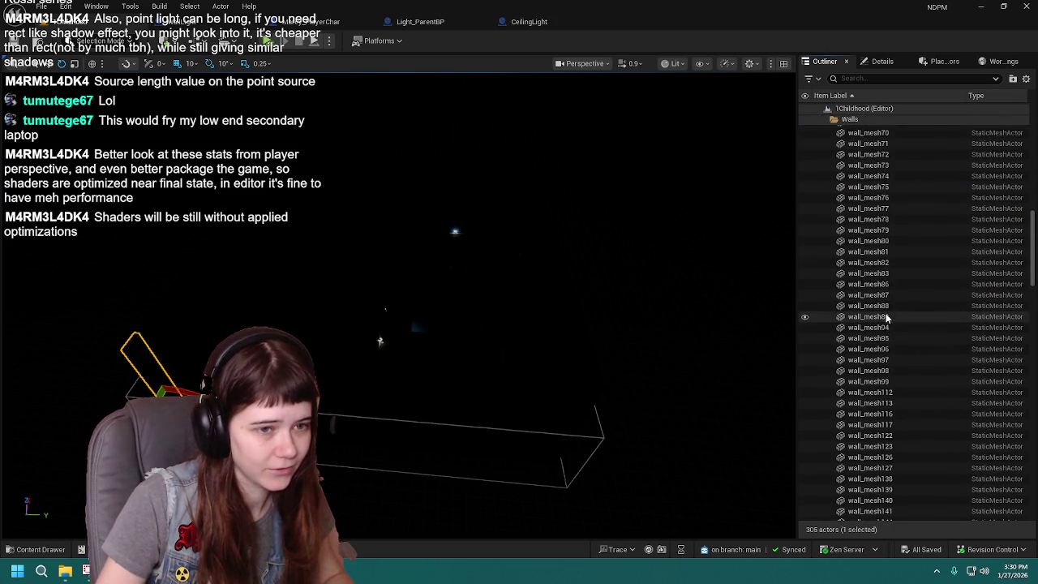
scroll(900, 347, down, 20)
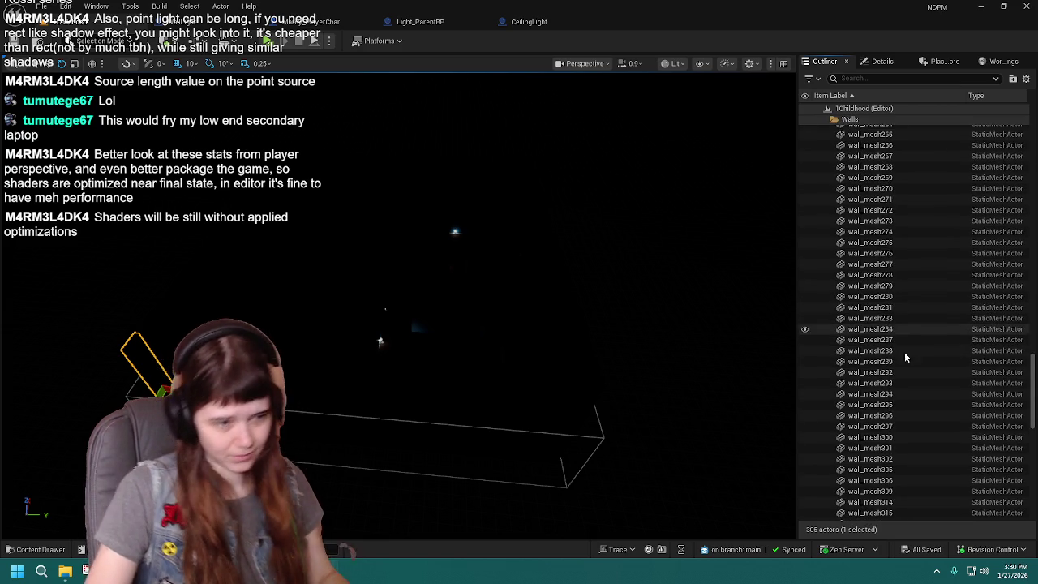
scroll(947, 396, down, 5)
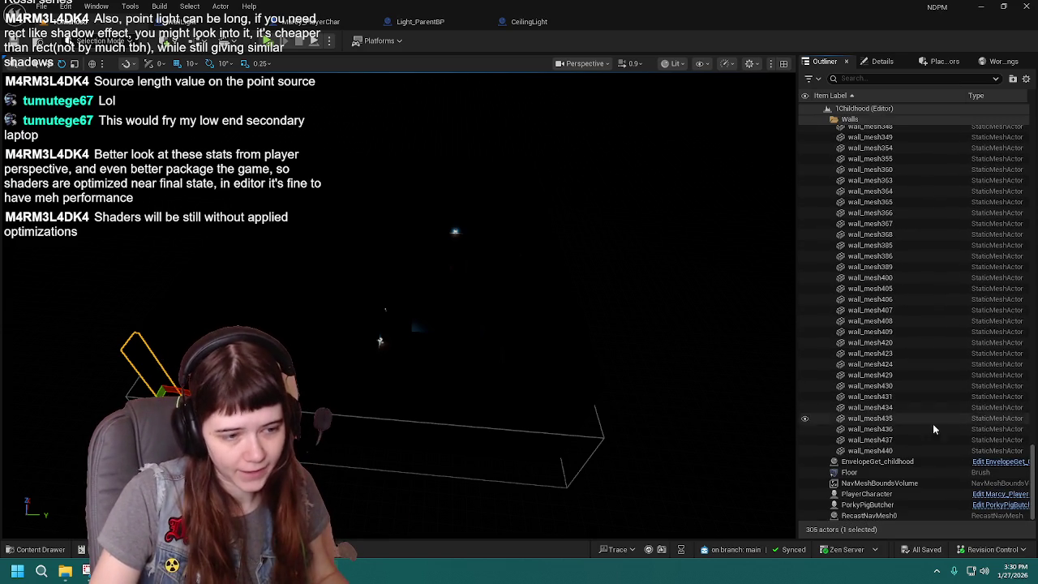
shift+click(903, 450)
scroll(656, 340, up, 5)
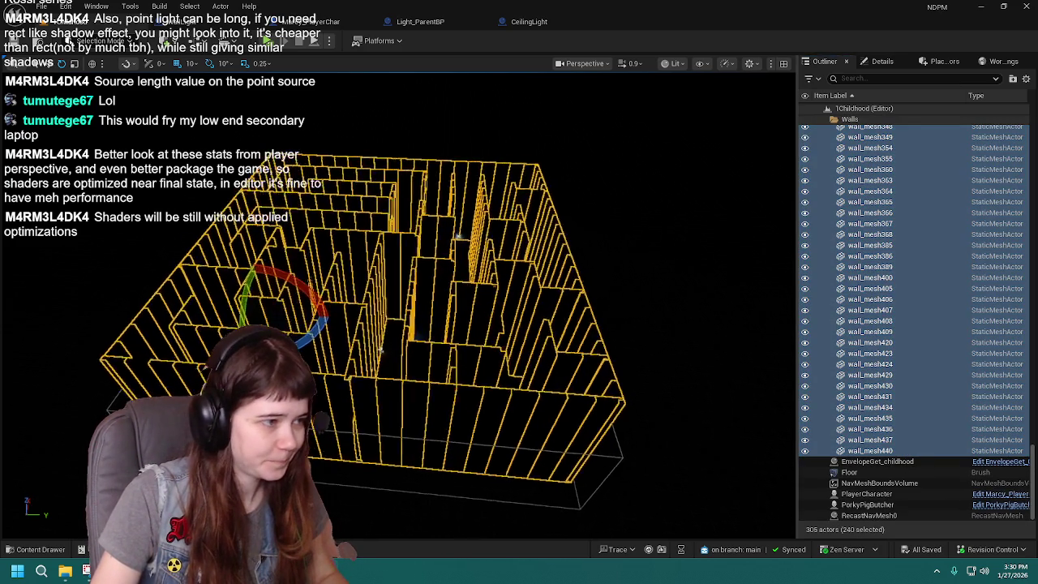
Step: Look down over the maze, then drop the wall selection and collapse the Walls folder
mouse_move(655, 341)
mouse_down()
mouse_move(592, 308)
mouse_move(494, 286)
mouse_up()
mouse_move(400, 331)
mouse_down()
mouse_move(353, 295)
mouse_move(353, 348)
mouse_up()
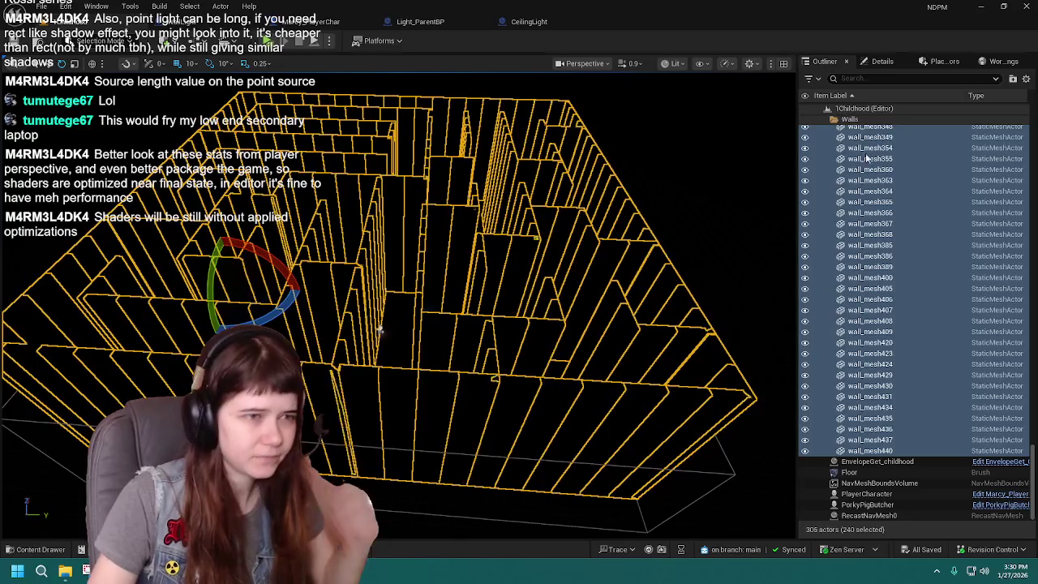
click(849, 120)
click(831, 217)
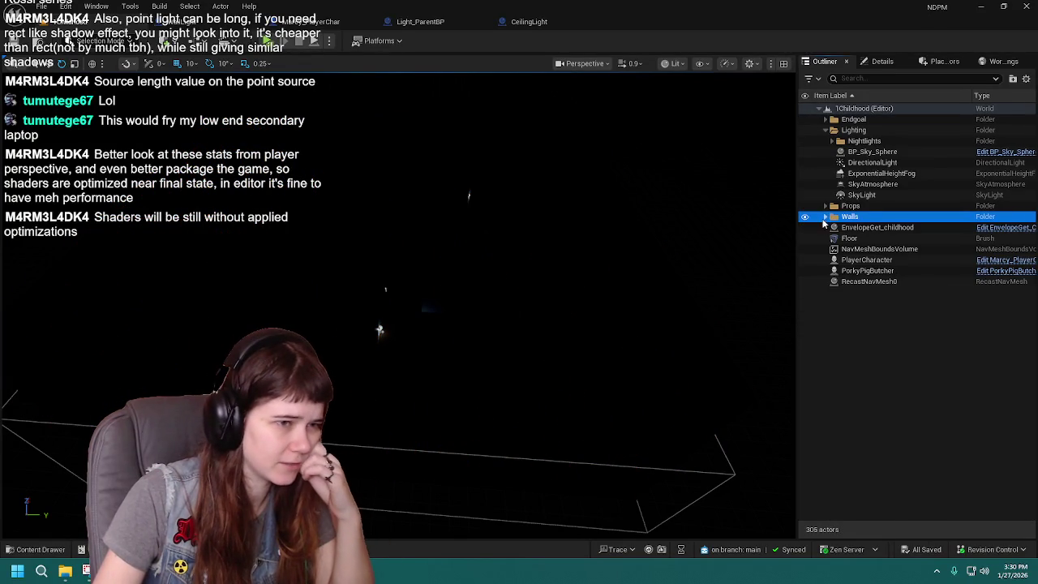
click(891, 336)
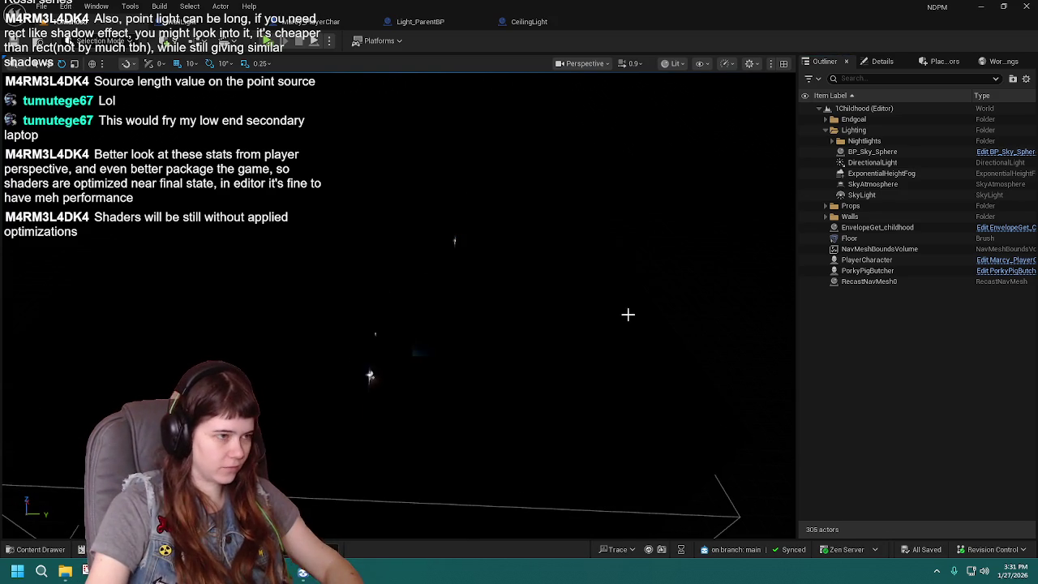
Step: Undo to bring back the maze wall mesh selection
key(ctrl+z)
scroll(573, 318, down, 5)
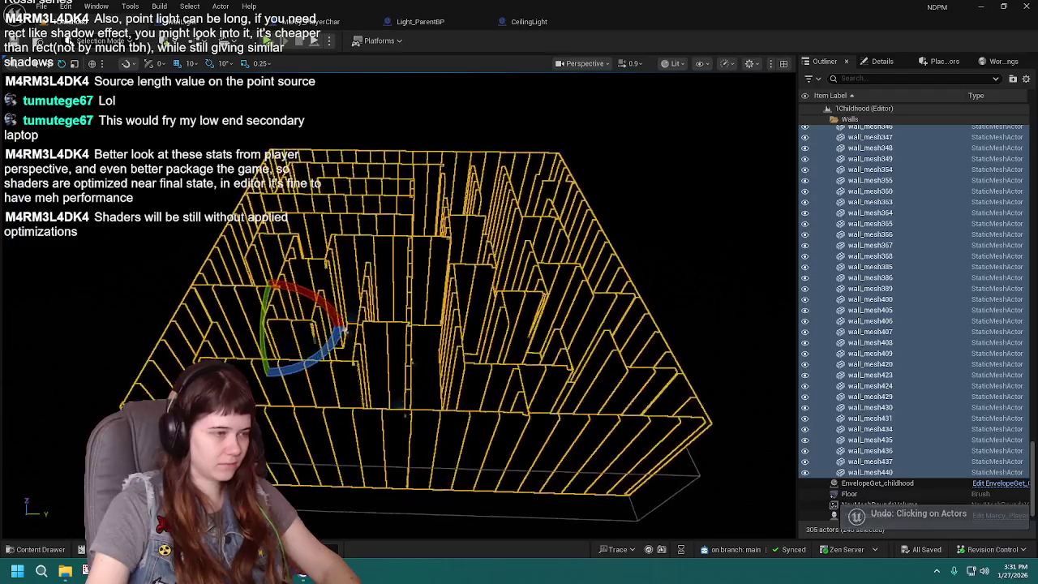
scroll(438, 308, up, 3)
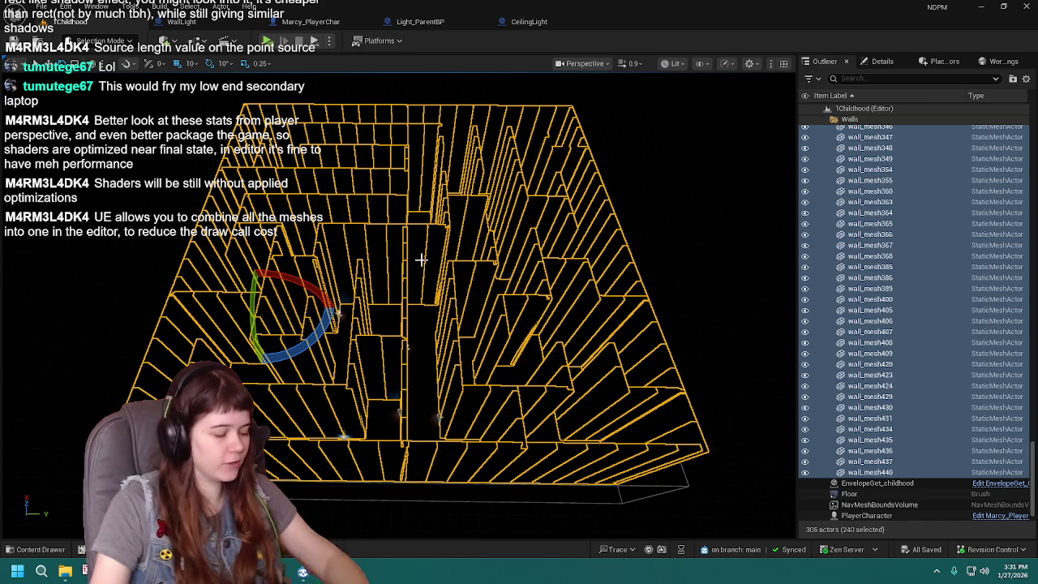
Step: Fly into the maze and select the wall_doorway actor in place of the walls
mouse_move(371, 262)
mouse_down()
mouse_move(373, 279)
mouse_move(373, 178)
mouse_up()
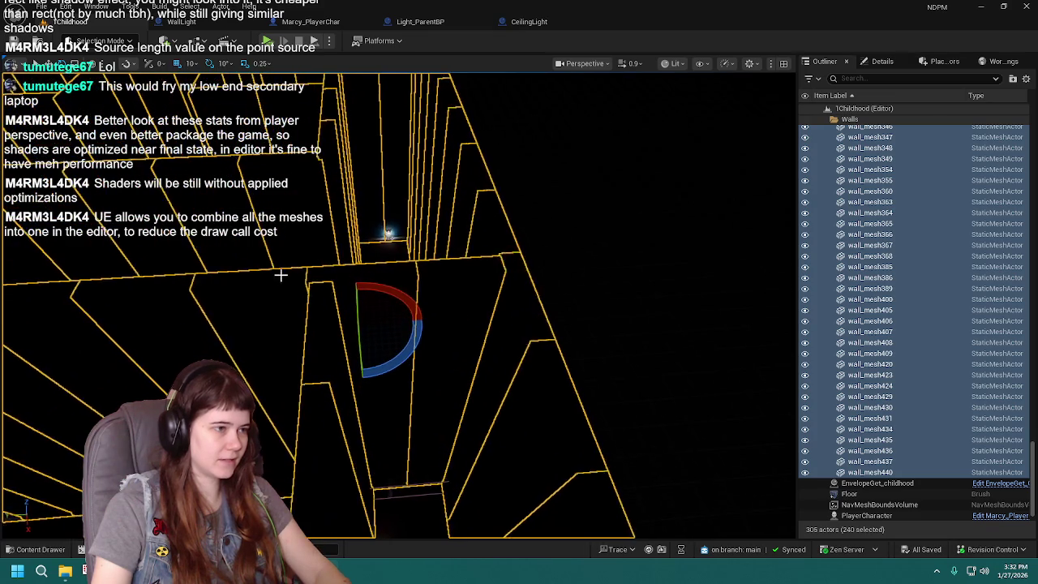
drag(339, 439, 339, 438)
drag(423, 457, 420, 450)
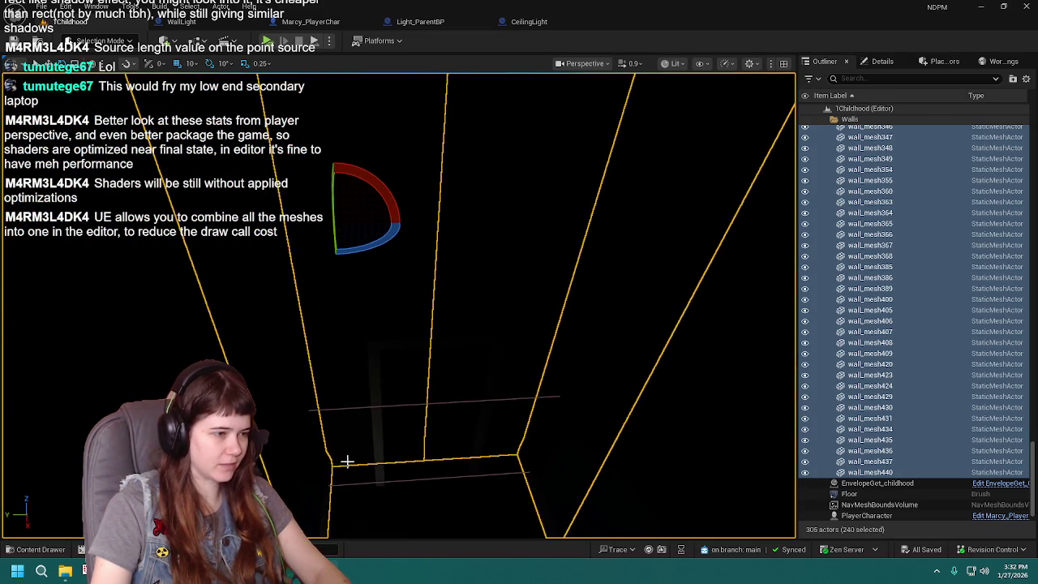
click(419, 447)
drag(510, 412, 504, 404)
scroll(515, 398, down, 3)
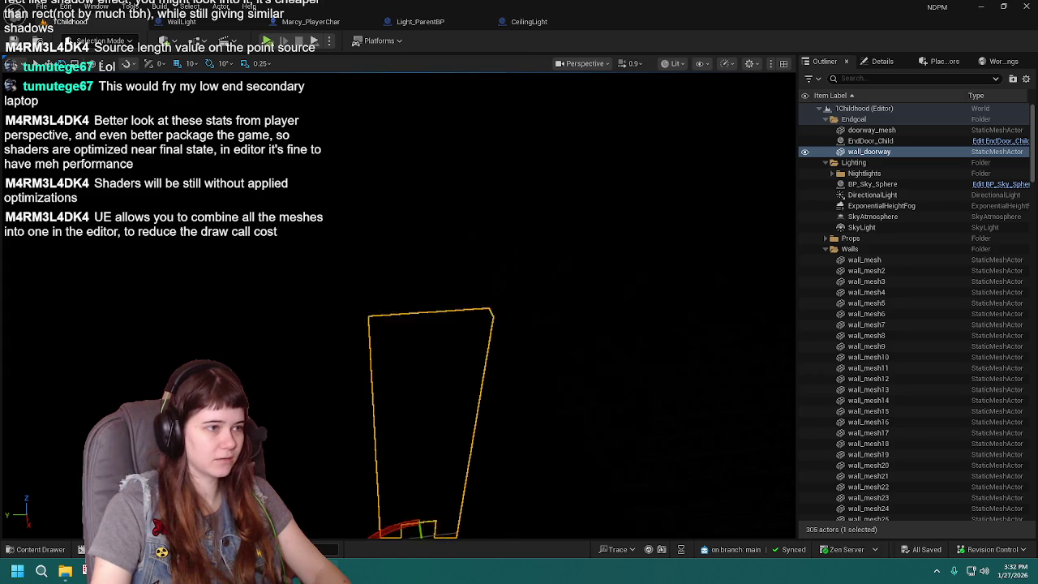
Step: Undo to reselect the 240 wall meshes and fly the camera along the maze corridor
key(ctrl+z)
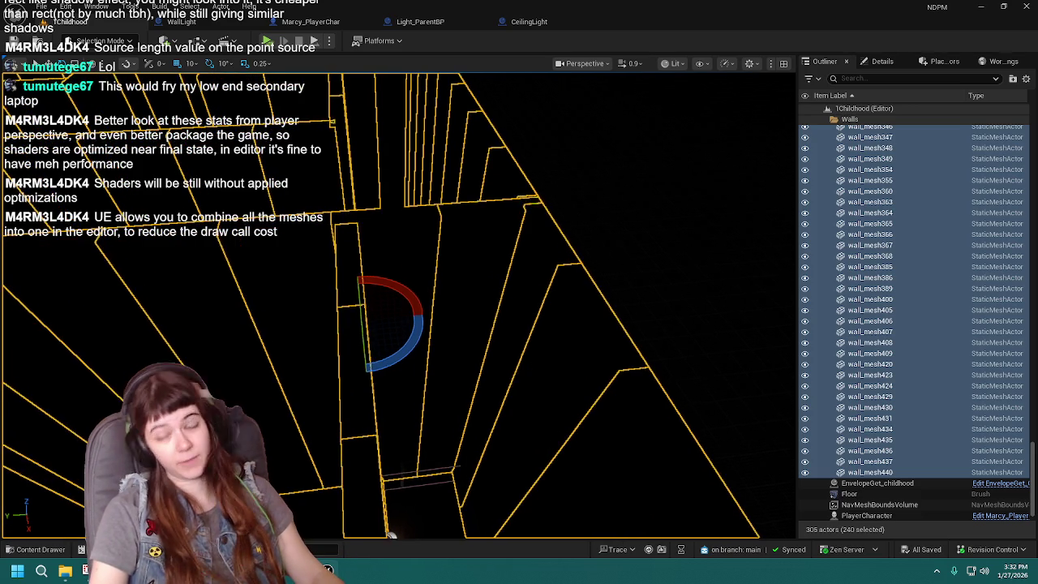
key(w)
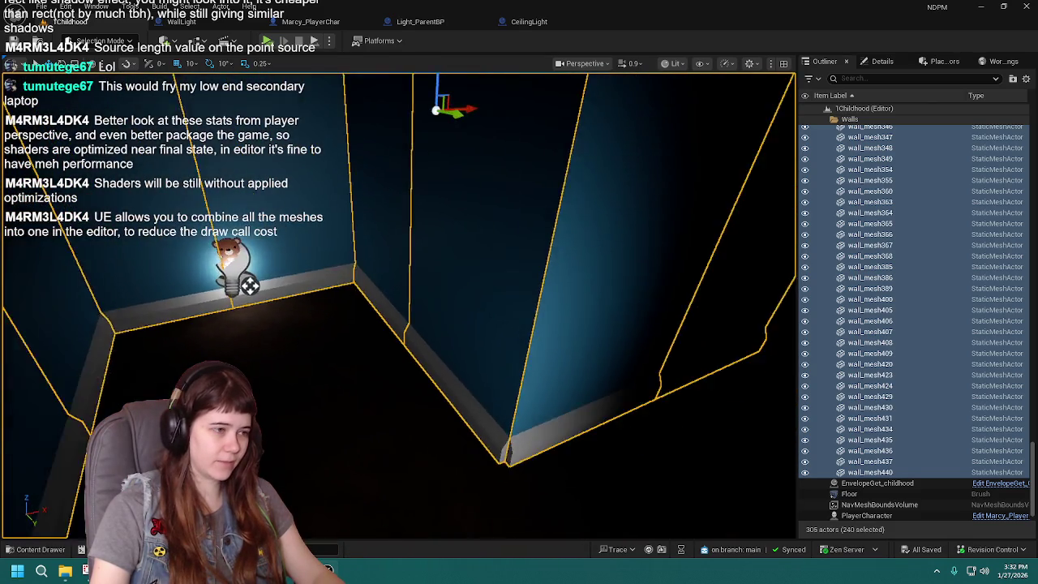
key(ctrl+space)
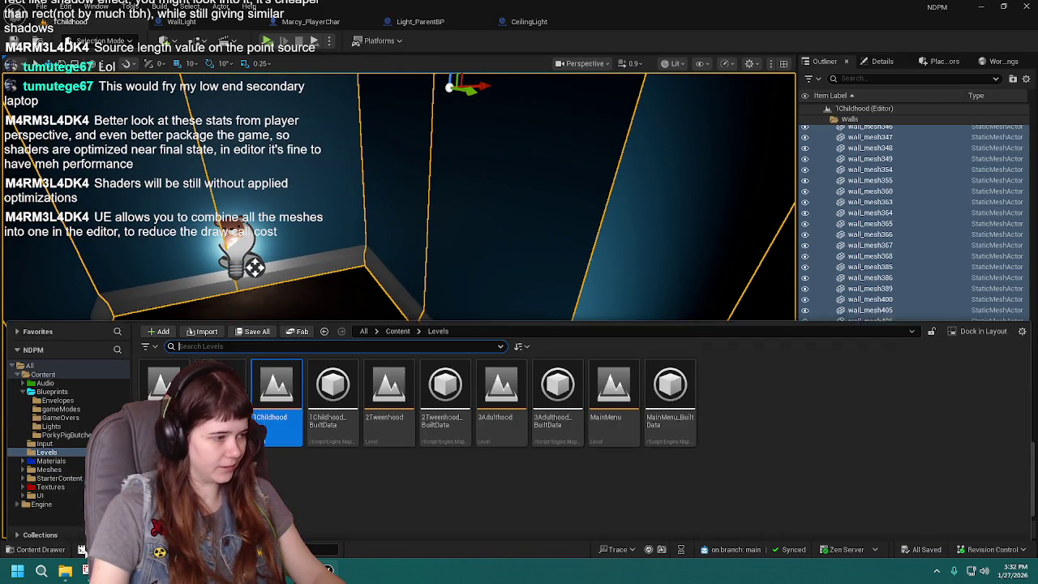
Step: Open the 0Tutorial level and fly through its lamp-lit corridors under the night sky
double_click(164, 377)
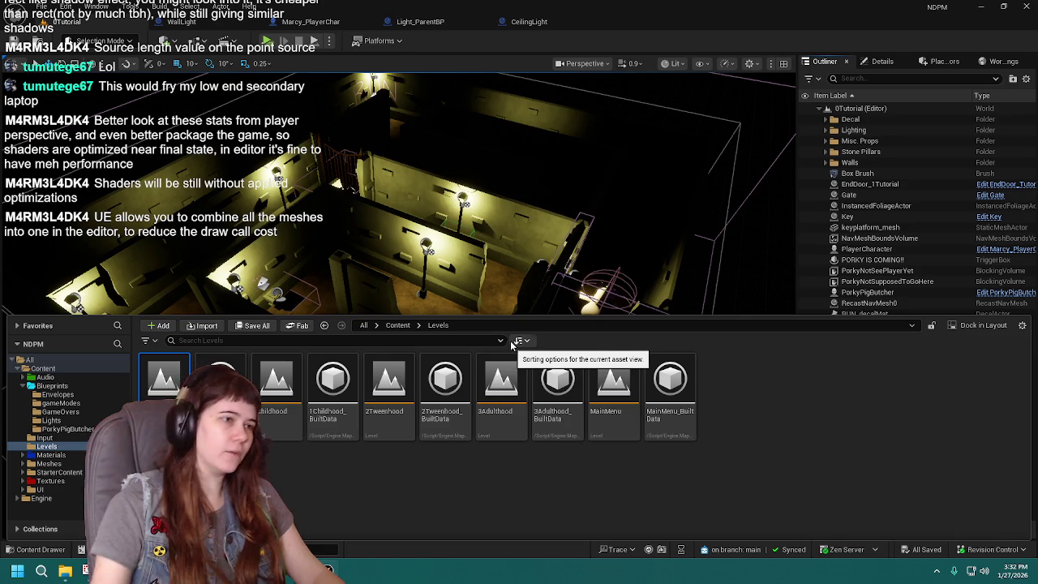
key(ctrl+space)
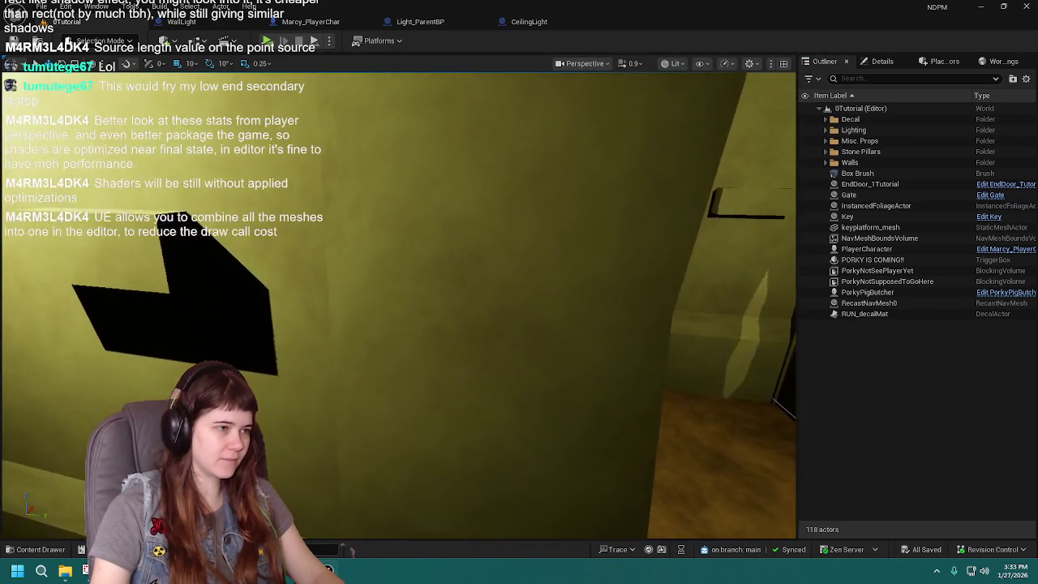
mouse_move(398, 308)
mouse_down()
mouse_move(568, 238)
mouse_move(503, 191)
mouse_move(519, 194)
mouse_move(486, 203)
mouse_move(535, 211)
mouse_move(446, 224)
mouse_move(442, 211)
mouse_up()
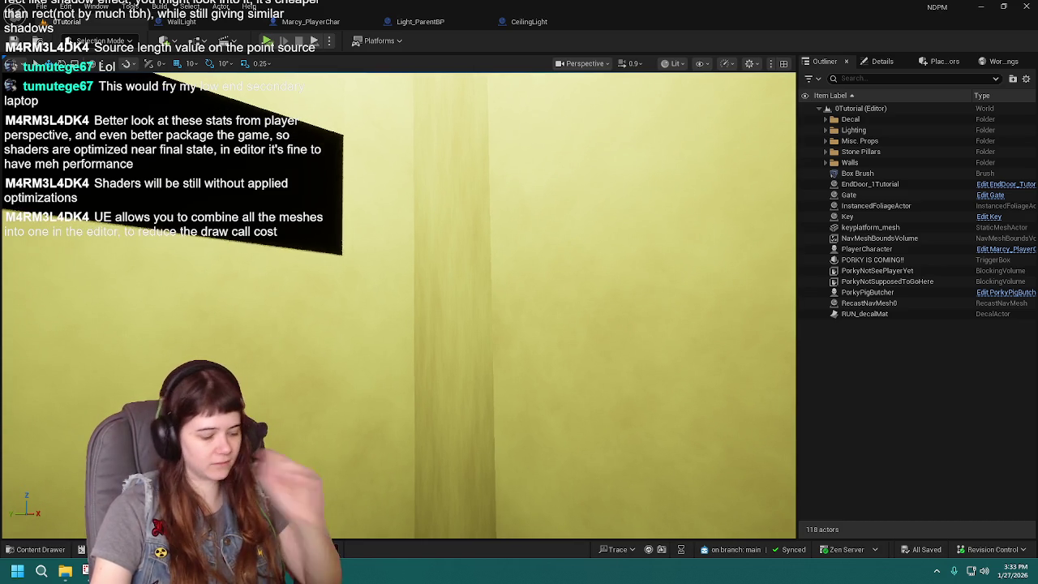
mouse_move(397, 309)
mouse_down()
mouse_move(349, 320)
mouse_move(348, 370)
mouse_move(394, 339)
mouse_move(394, 390)
mouse_move(369, 391)
mouse_move(390, 387)
mouse_up()
drag(375, 238, 376, 239)
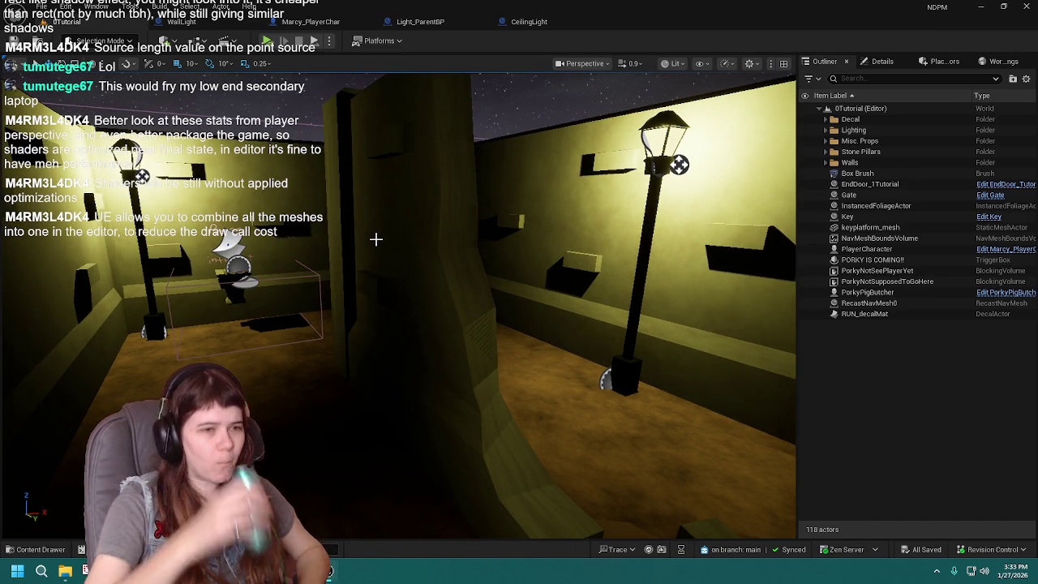
drag(376, 239, 220, 206)
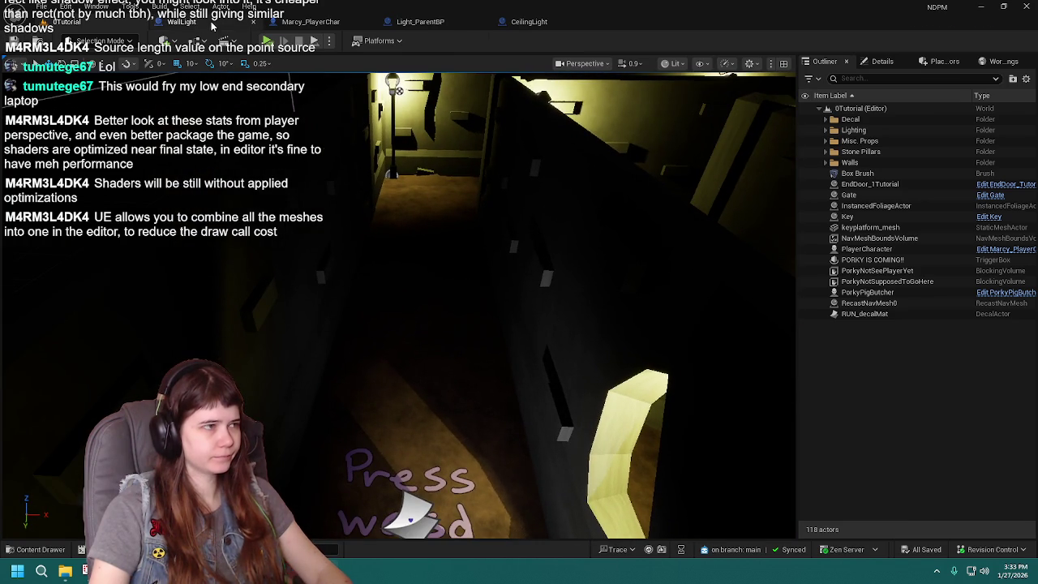
Step: Close the Marcy_PlayerChar, Light_ParentBP, CeilingLight and WallLight blueprint tabs, returning to the 0Tutorial viewport
click(182, 21)
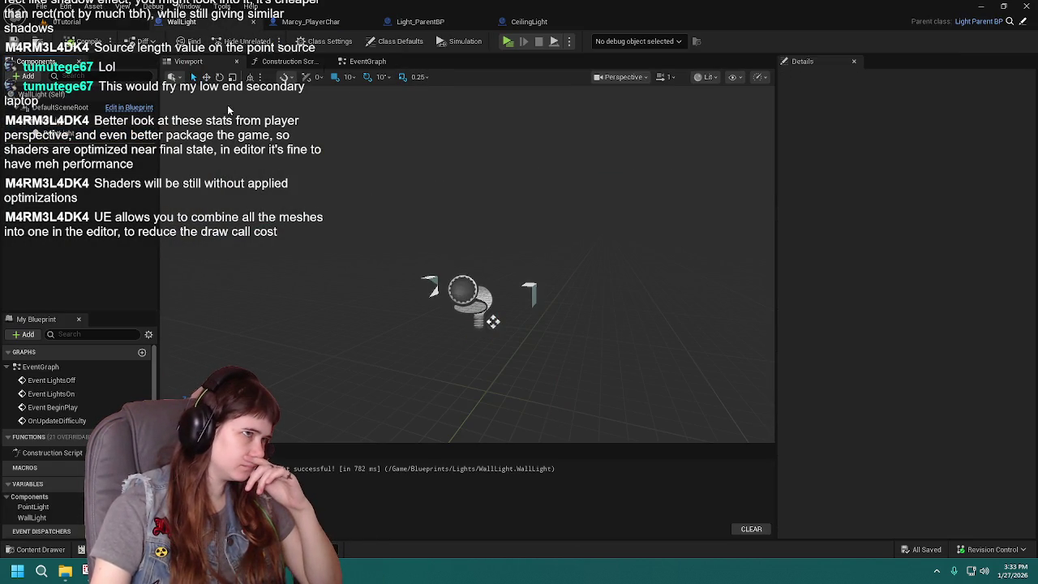
click(367, 22)
click(339, 27)
click(368, 22)
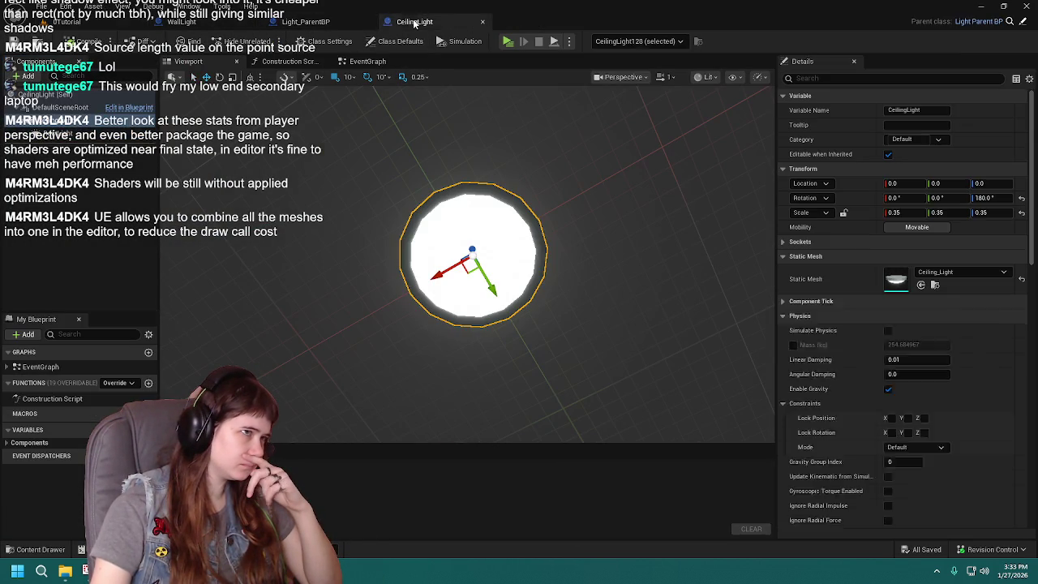
click(368, 22)
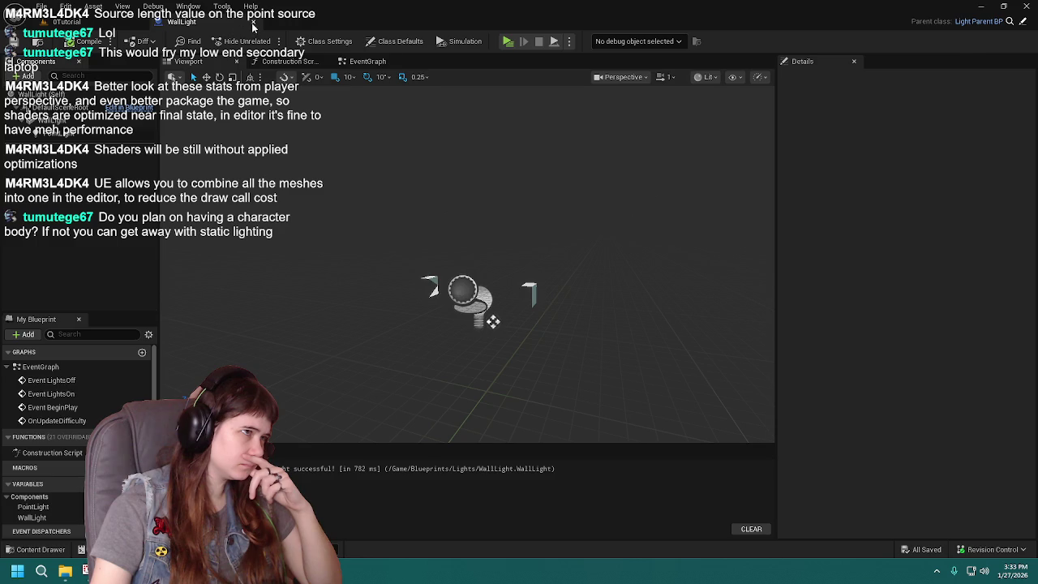
click(253, 24)
drag(302, 318, 360, 302)
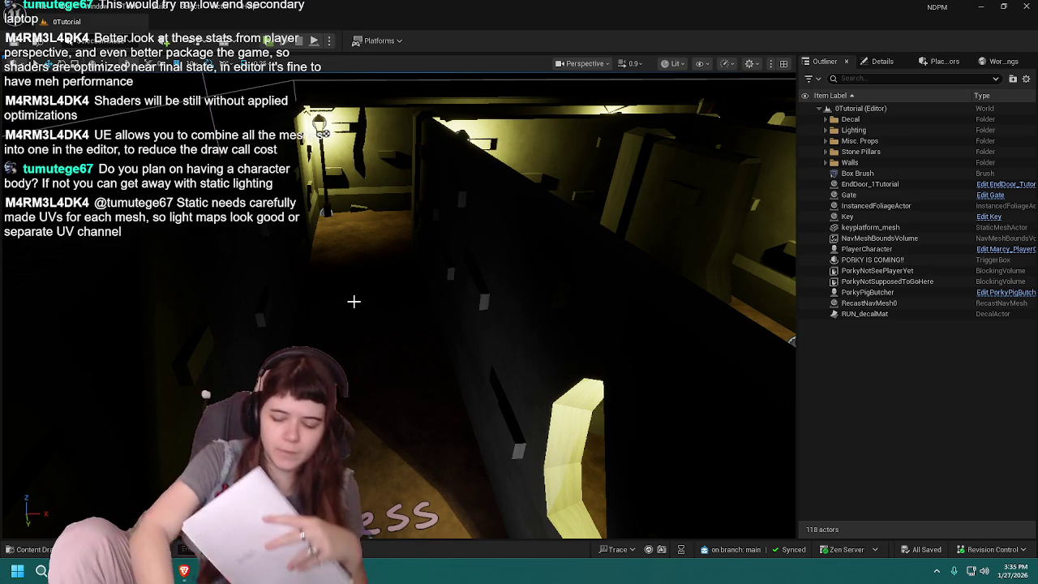
Step: Switch the 0Tutorial viewport to the Shader Complexity optimization view mode
click(700, 63)
click(673, 63)
mouse_move(741, 209)
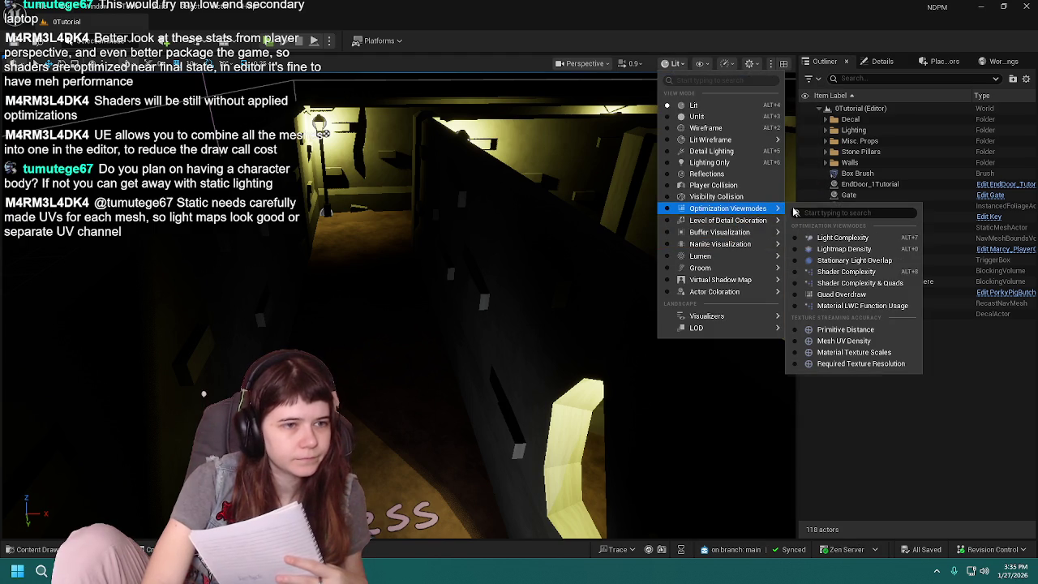
click(865, 271)
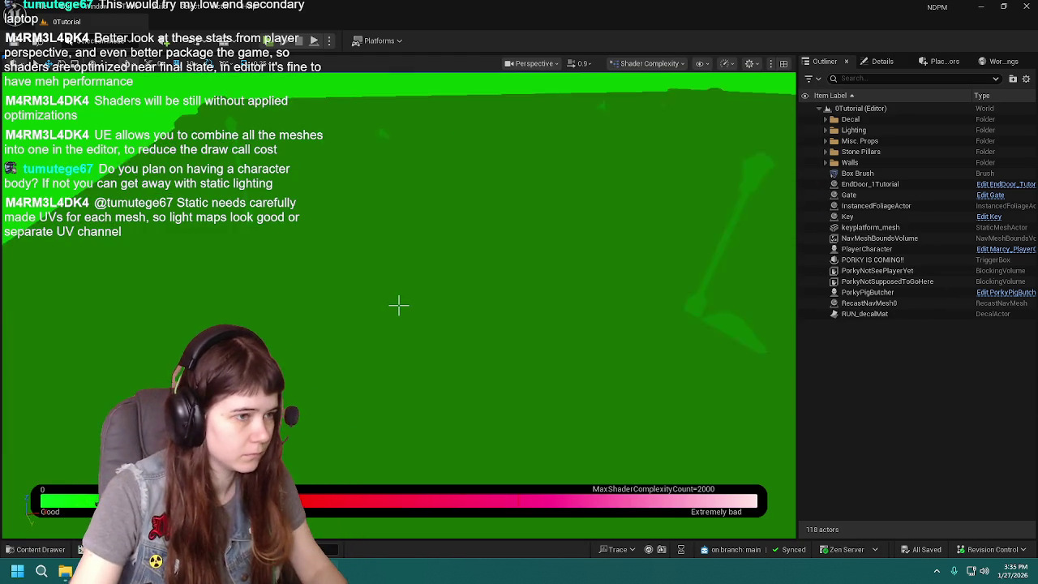
scroll(398, 305, down, 5)
scroll(398, 305, up, 5)
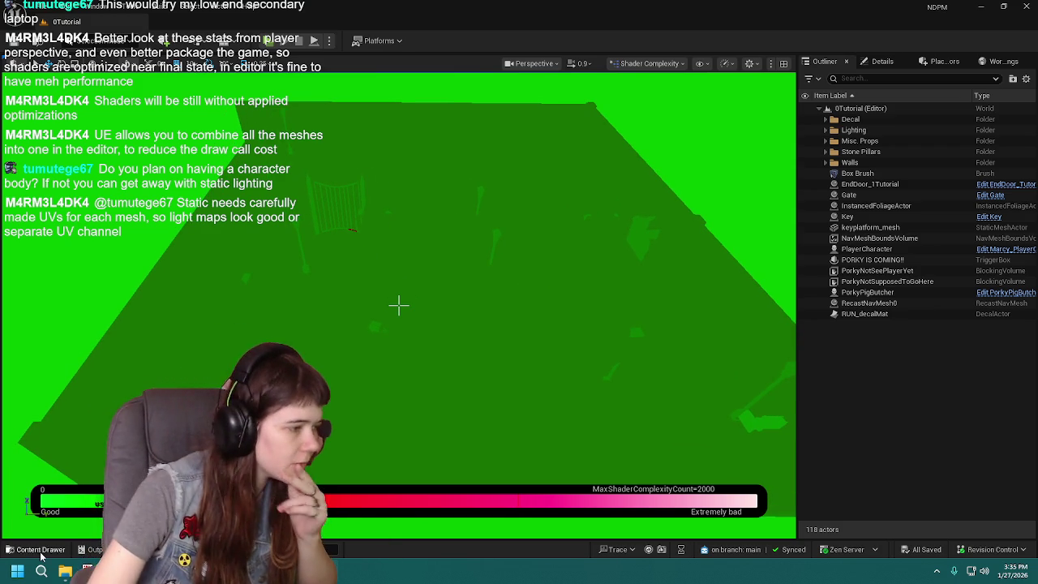
key(ctrl+space)
Step: Open 1Childhood and fly over its floor in Shader Complexity
key(Right)
key(Return)
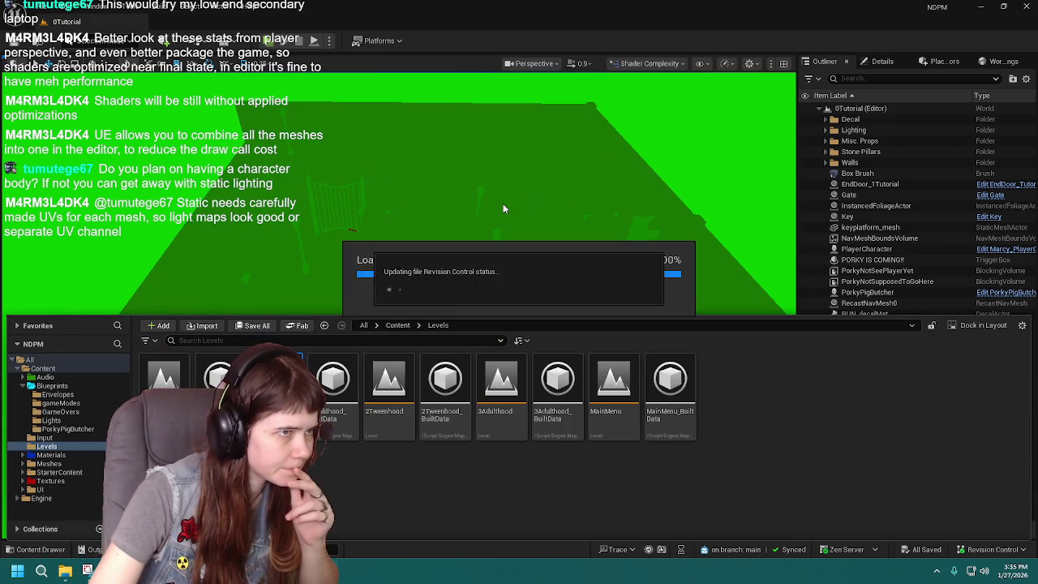
key(ctrl+space)
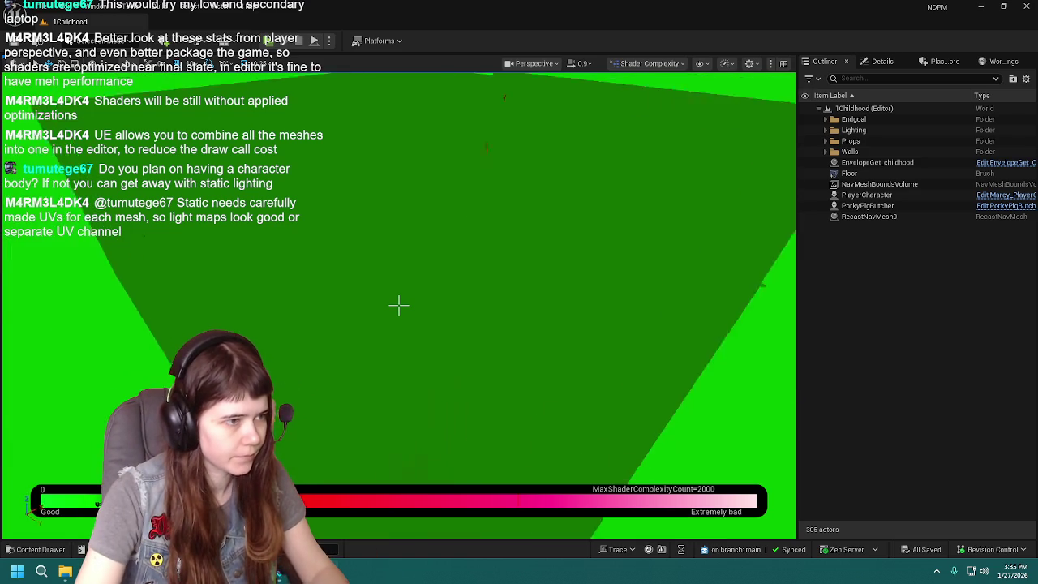
key(Up)
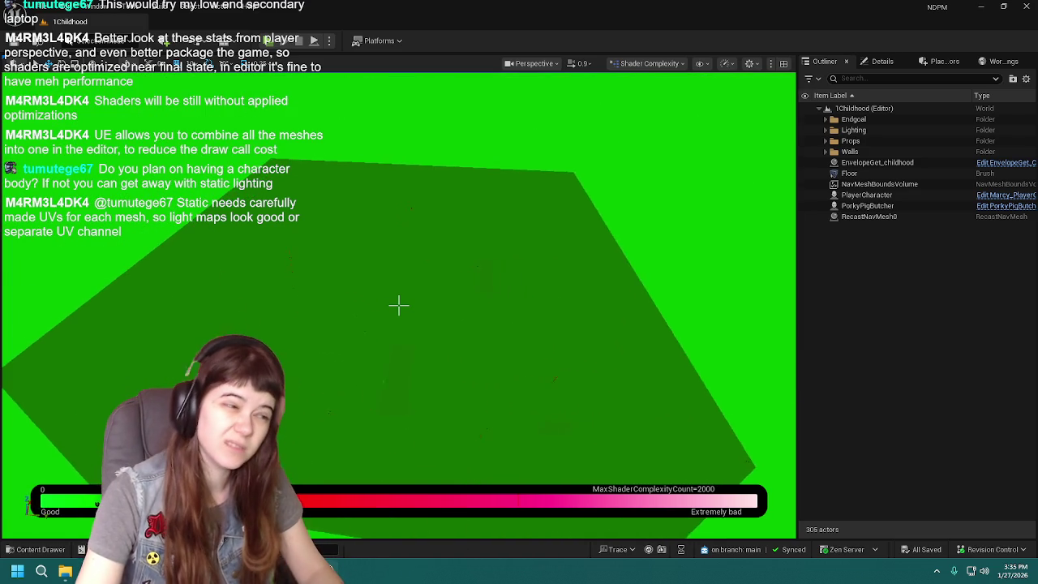
key(Down)
key(Down)
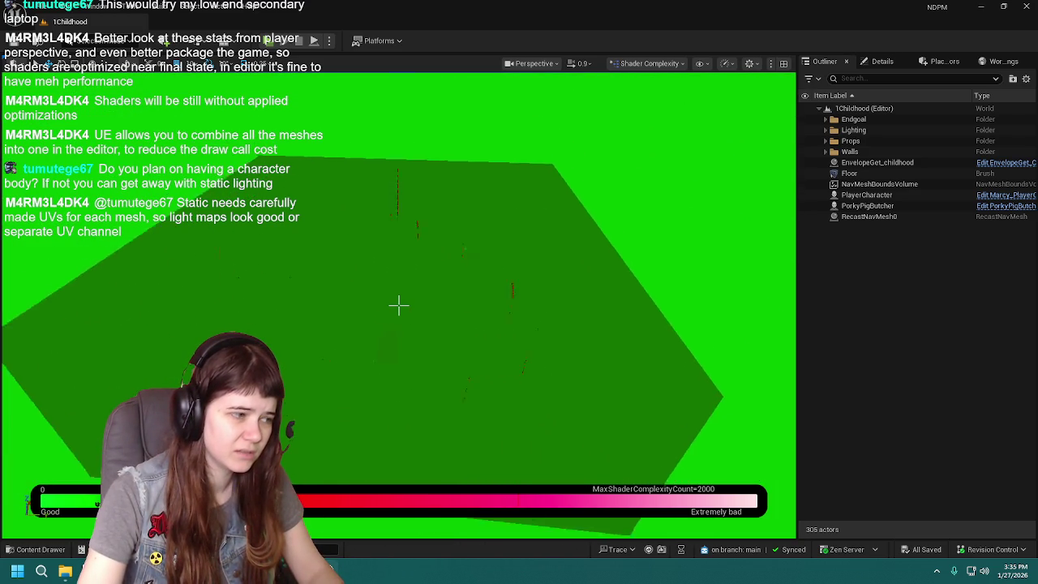
key(Up)
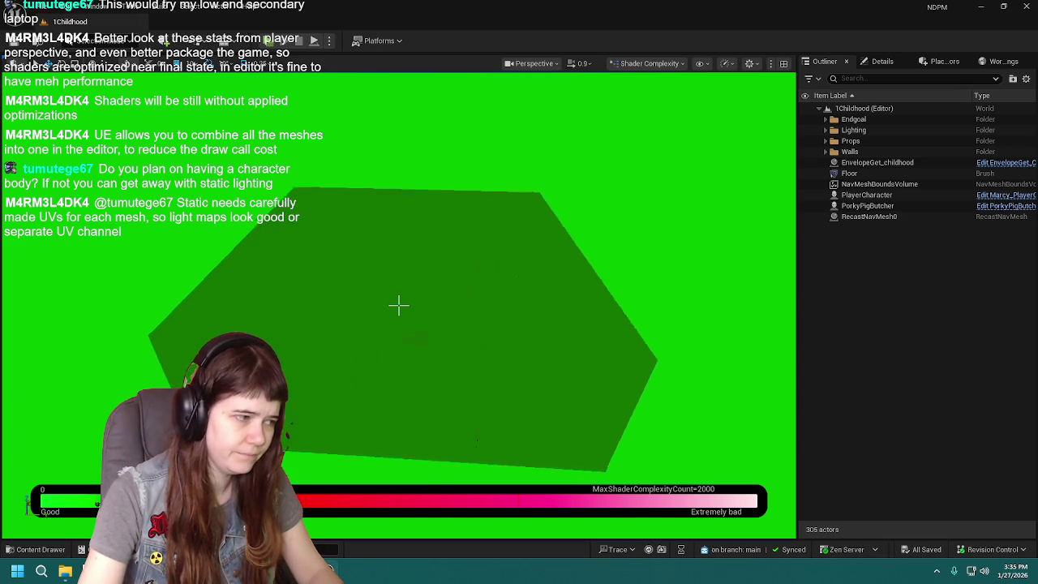
key(Up)
key(Up)
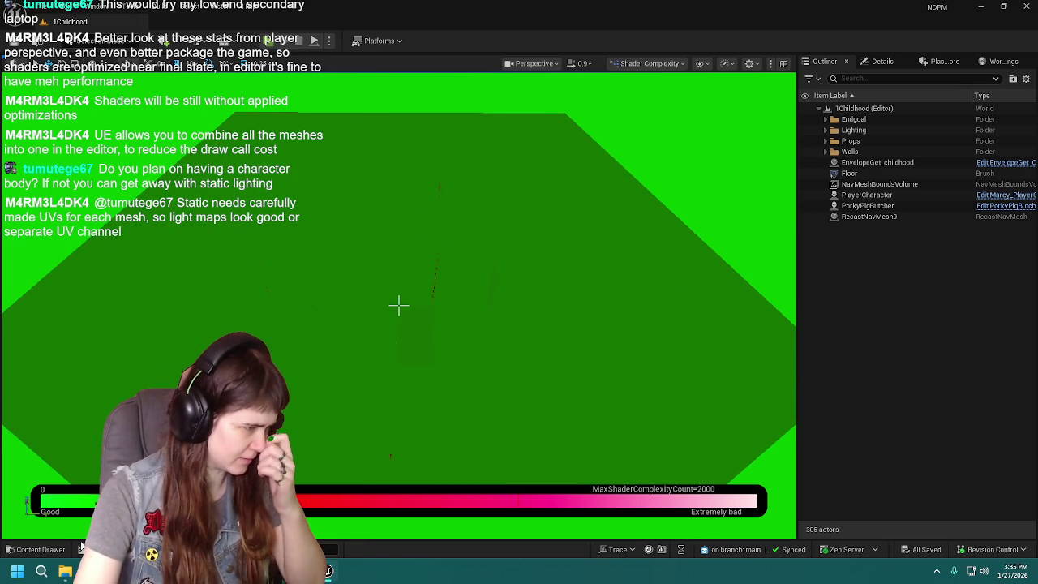
Step: Open 2Tweenhood, then 3Adulthood, flying over each floor in Shader Complexity
key(ctrl+space)
double_click(388, 398)
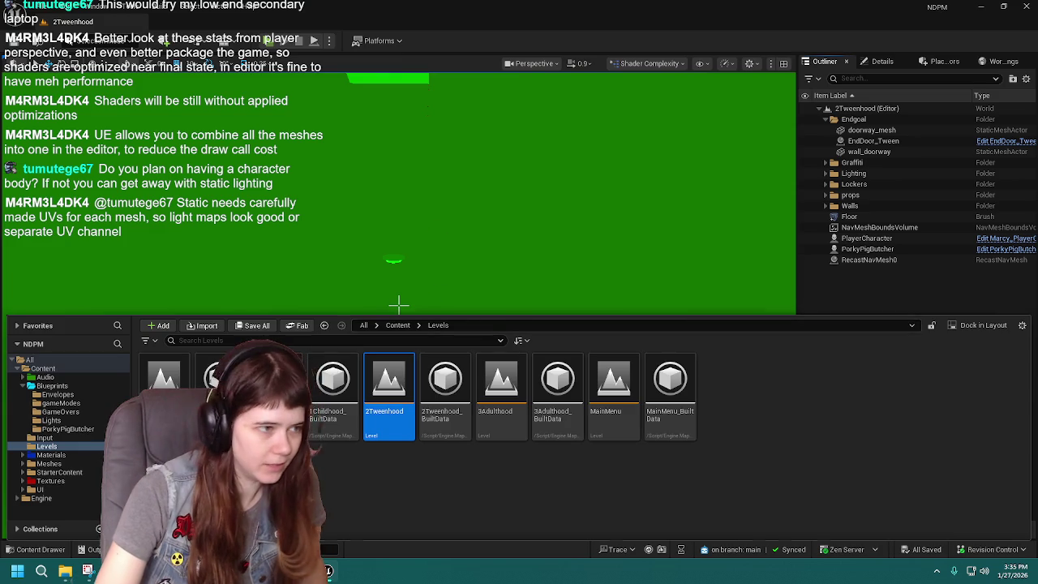
click(436, 232)
drag(399, 305, 399, 305)
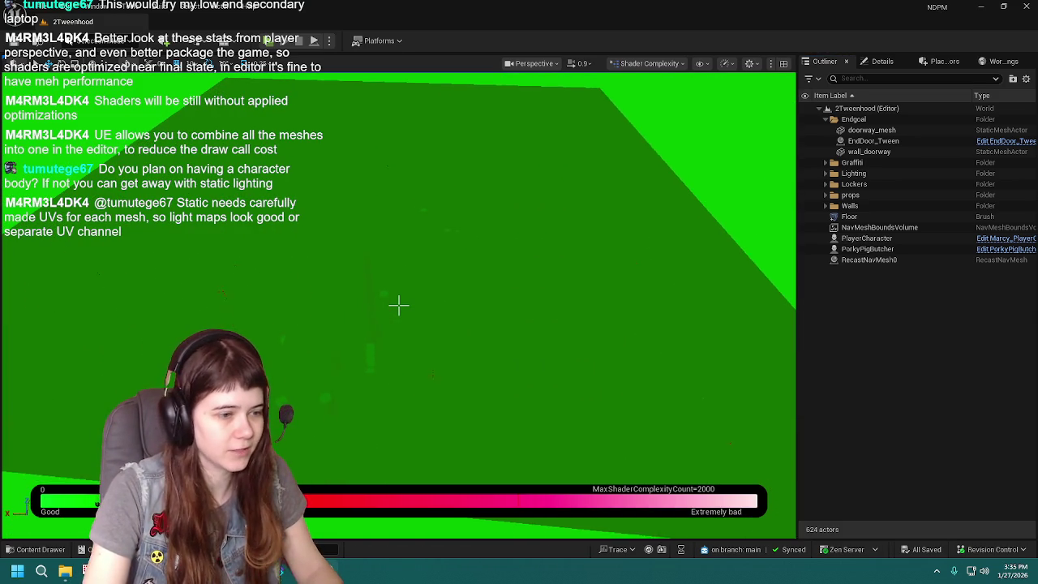
key(ctrl+space)
double_click(492, 378)
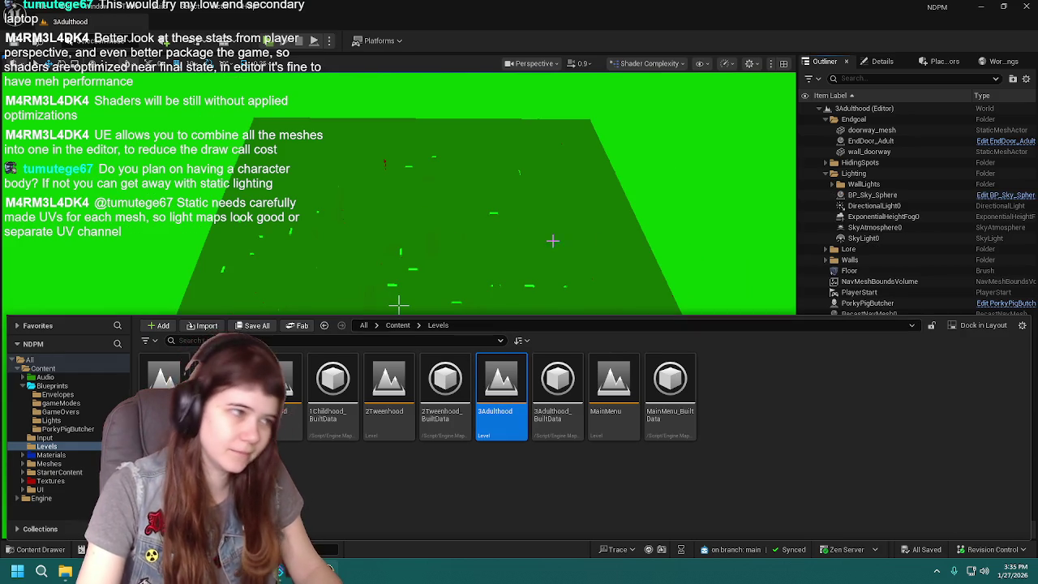
click(398, 305)
drag(398, 305, 399, 305)
Step: View MainMenu, then reopen 0Tutorial and select the PlayerCharacter
key(ctrl+space)
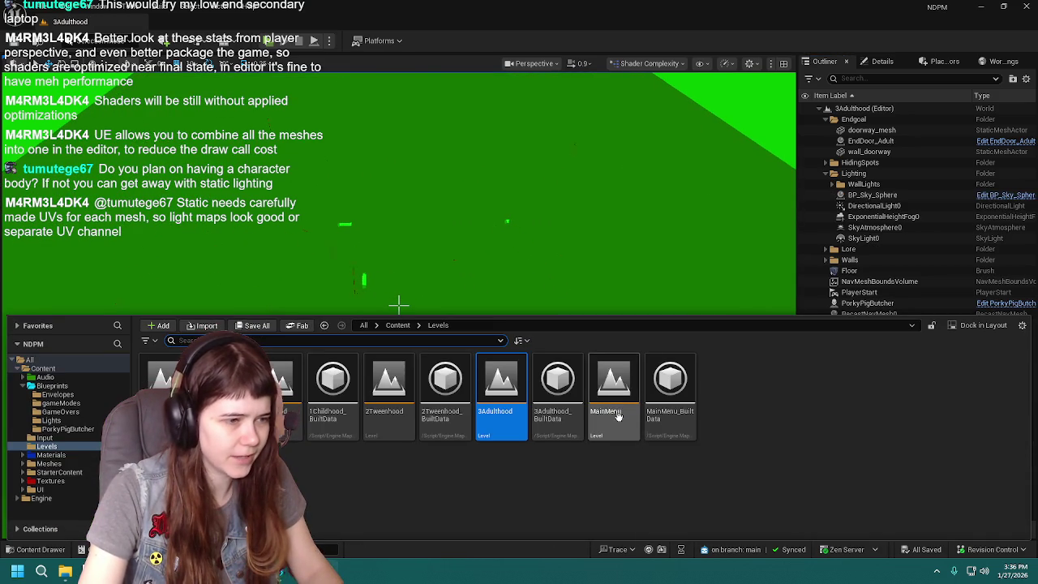
double_click(608, 395)
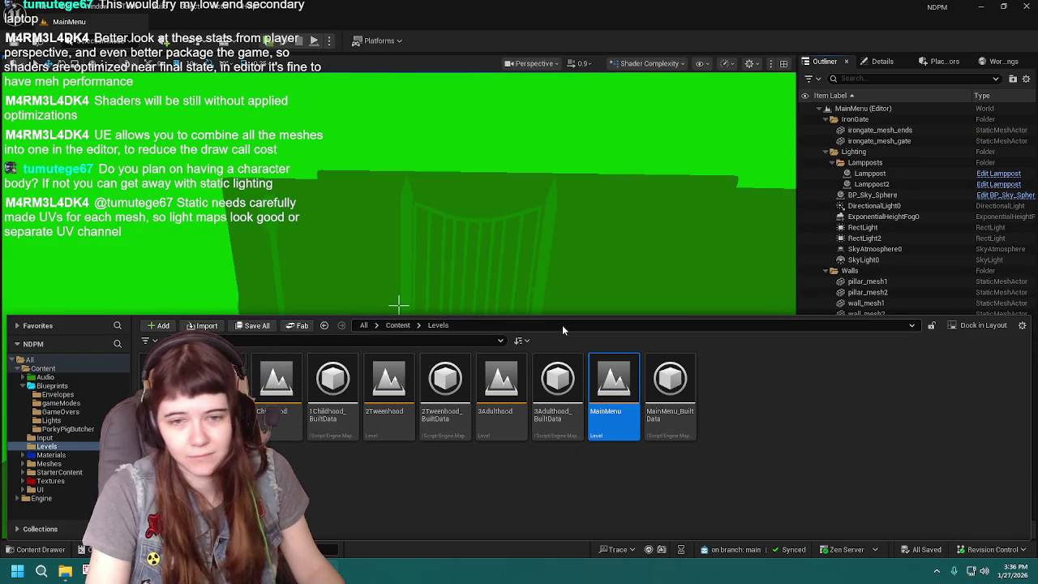
key(ctrl+space)
drag(398, 305, 398, 305)
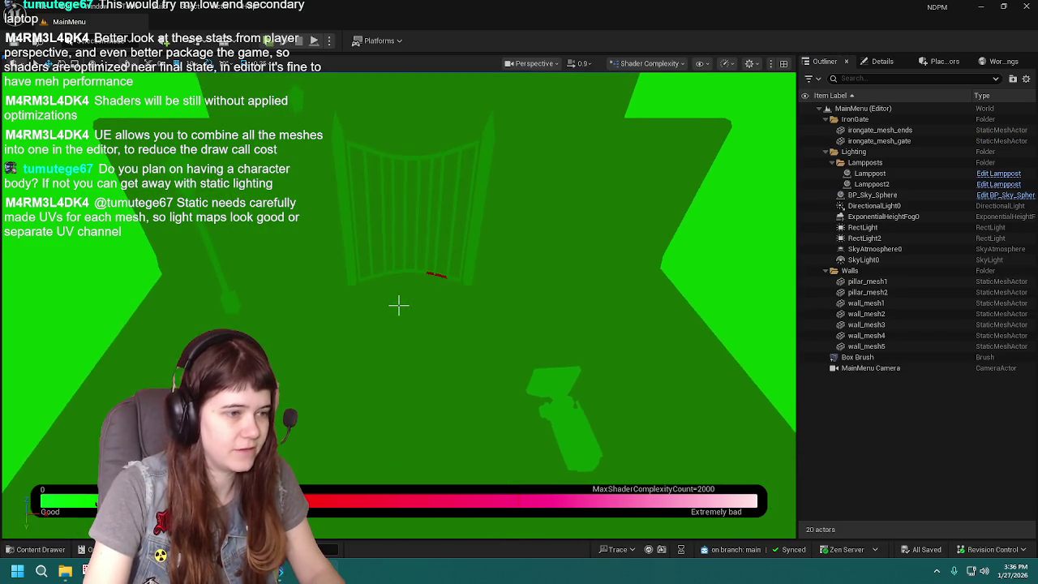
key(ctrl+space)
key(Return)
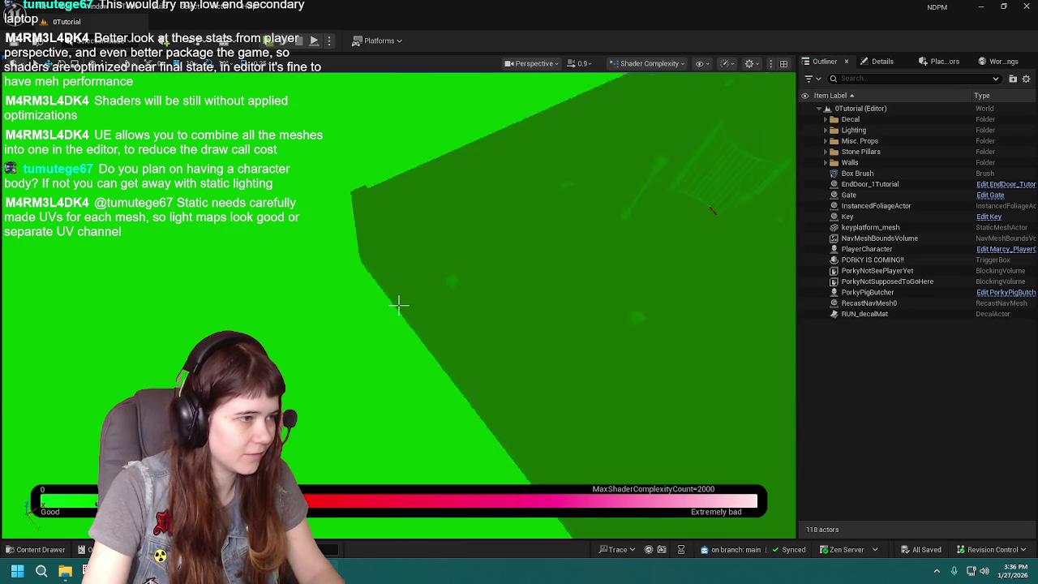
drag(398, 305, 398, 305)
click(392, 212)
Step: Return the viewport to Lit rendering and frame the camera closely around the PlayerCharacter
click(650, 64)
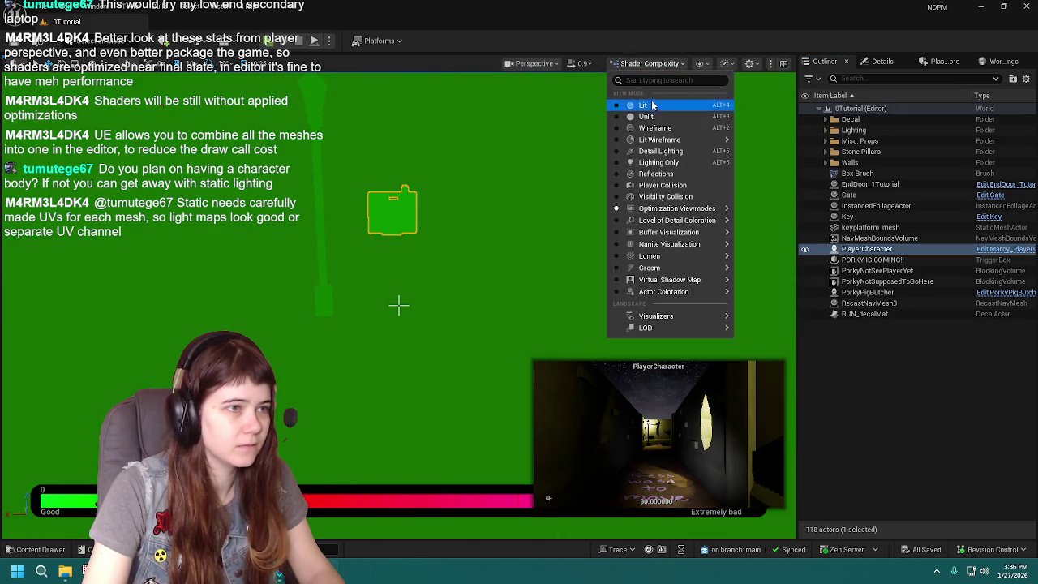
click(652, 98)
drag(456, 257, 455, 258)
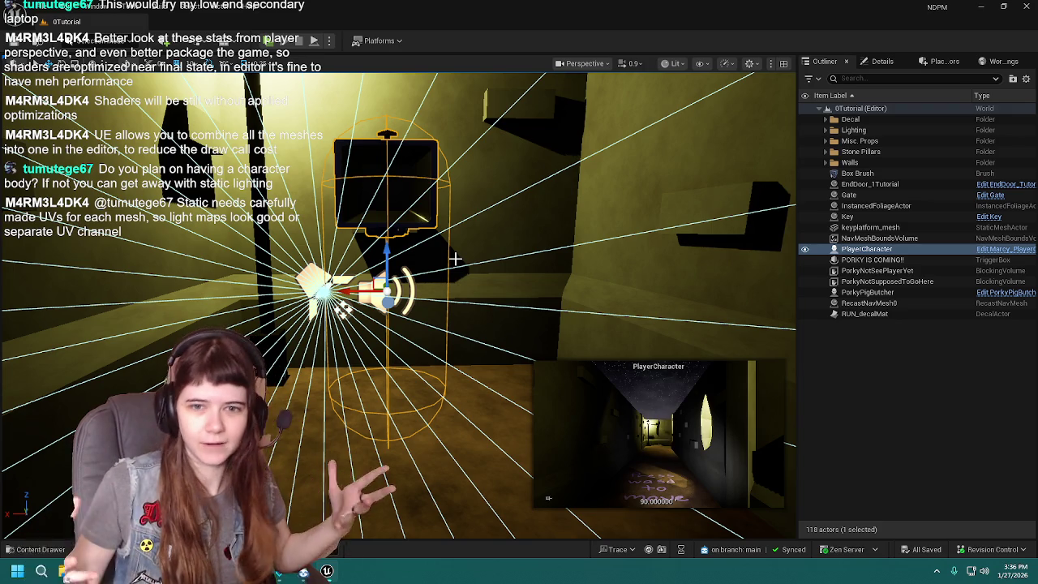
drag(611, 261, 428, 229)
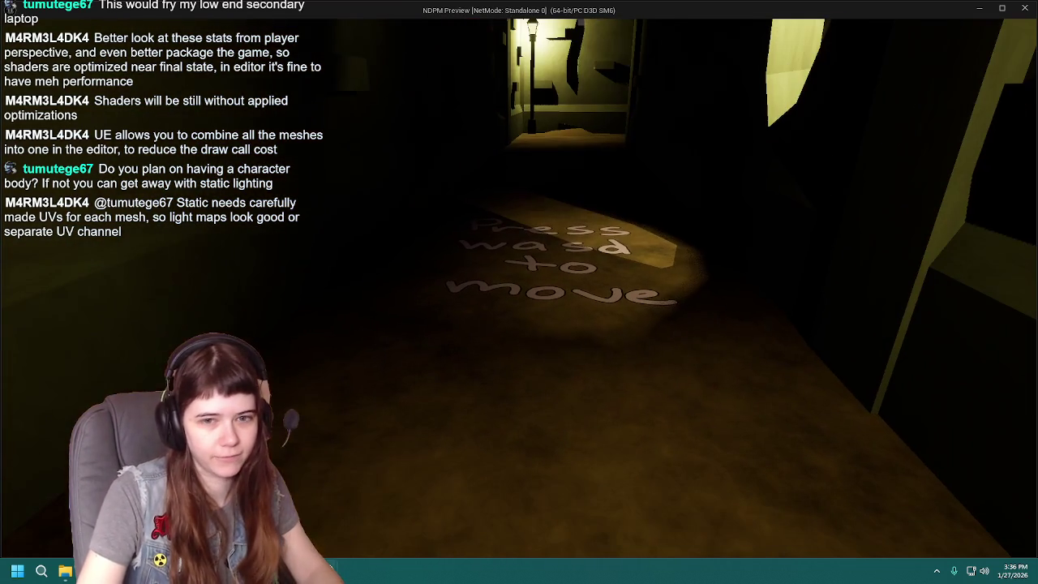
Step: Stop the Play In Editor session and close the Message Log window
key(Escape)
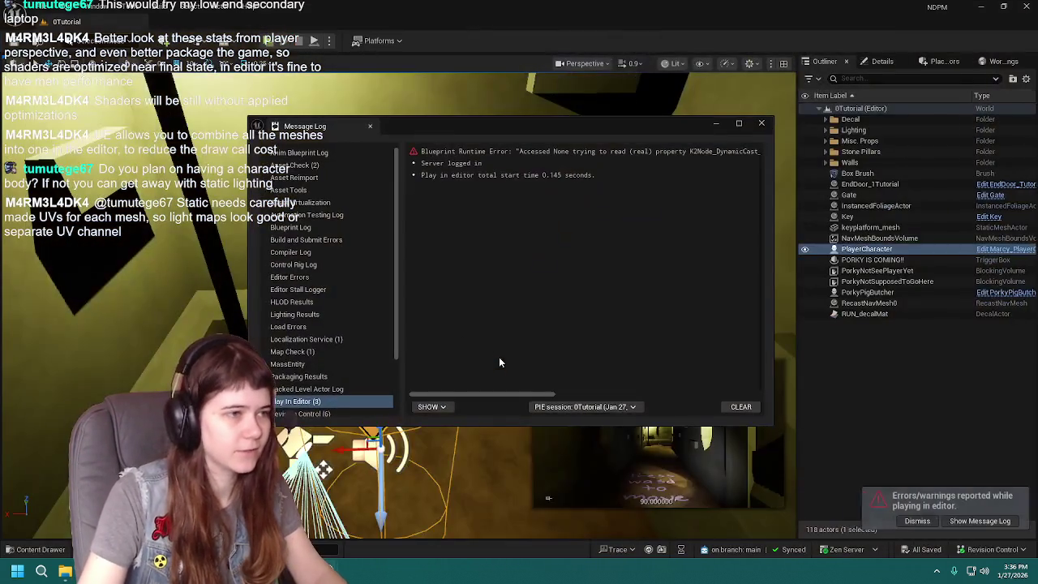
click(763, 124)
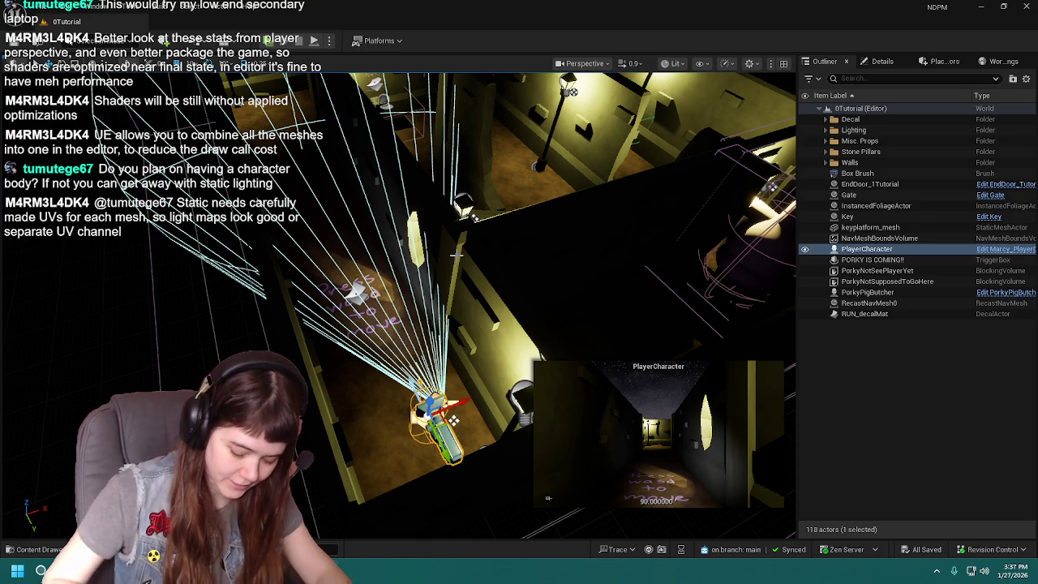
Step: In the Content Drawer, browse from the 3Adulthood level to Content > Blueprints and open Marcy_PlayerCharacter
click(36, 549)
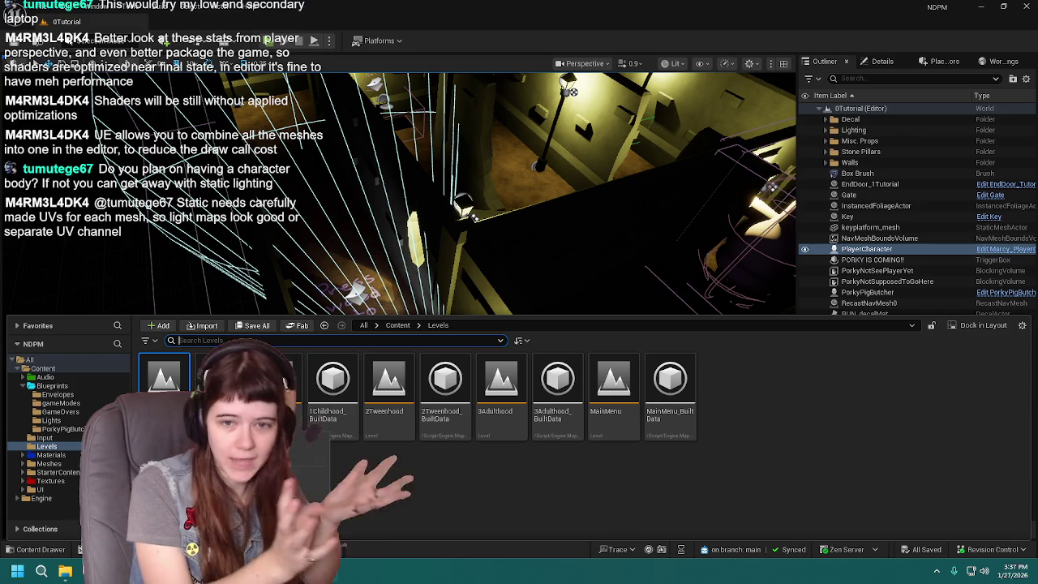
click(494, 426)
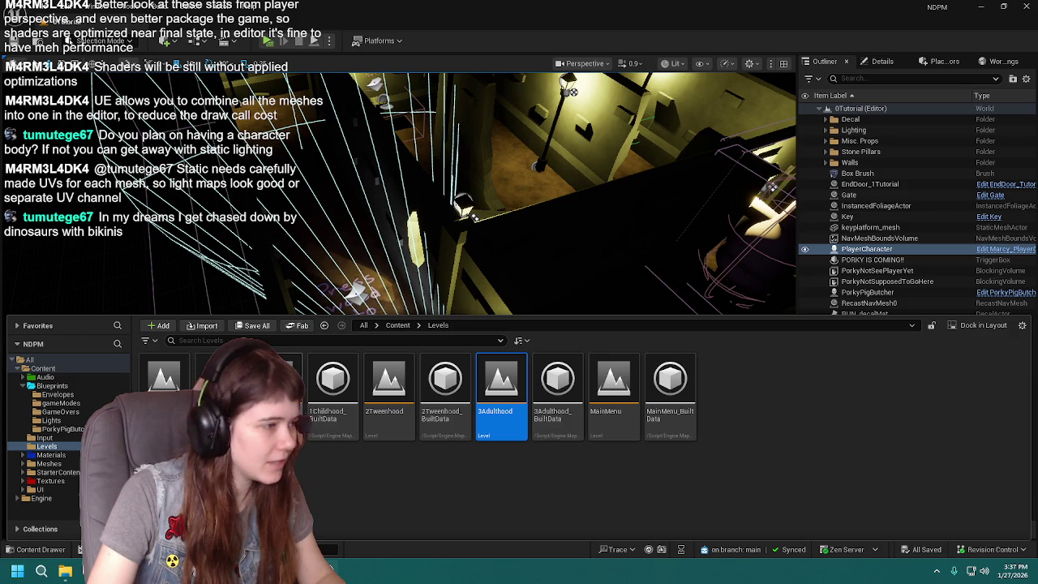
click(396, 327)
double_click(243, 381)
scroll(681, 436, down, 1)
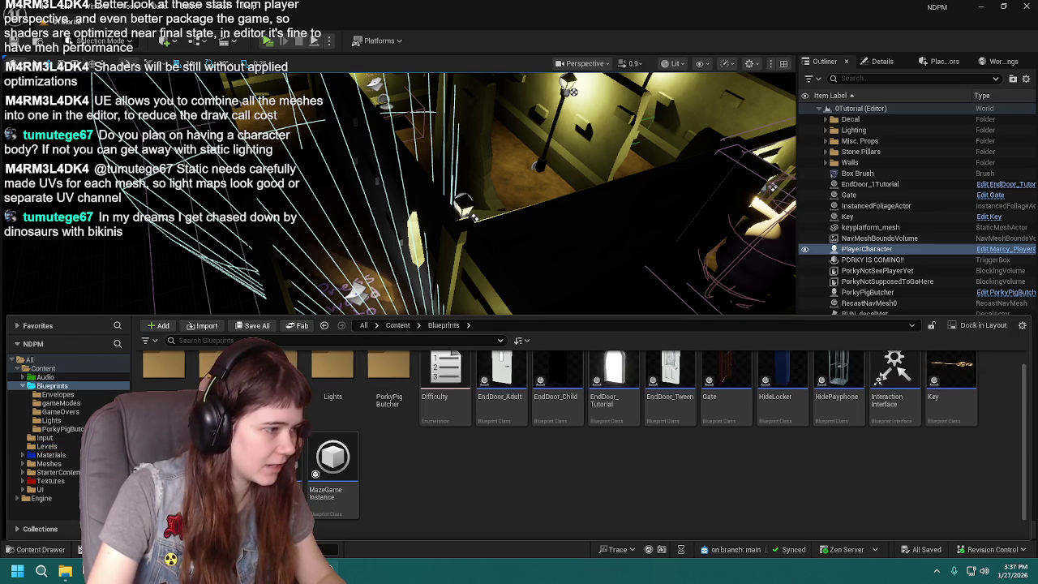
double_click(275, 458)
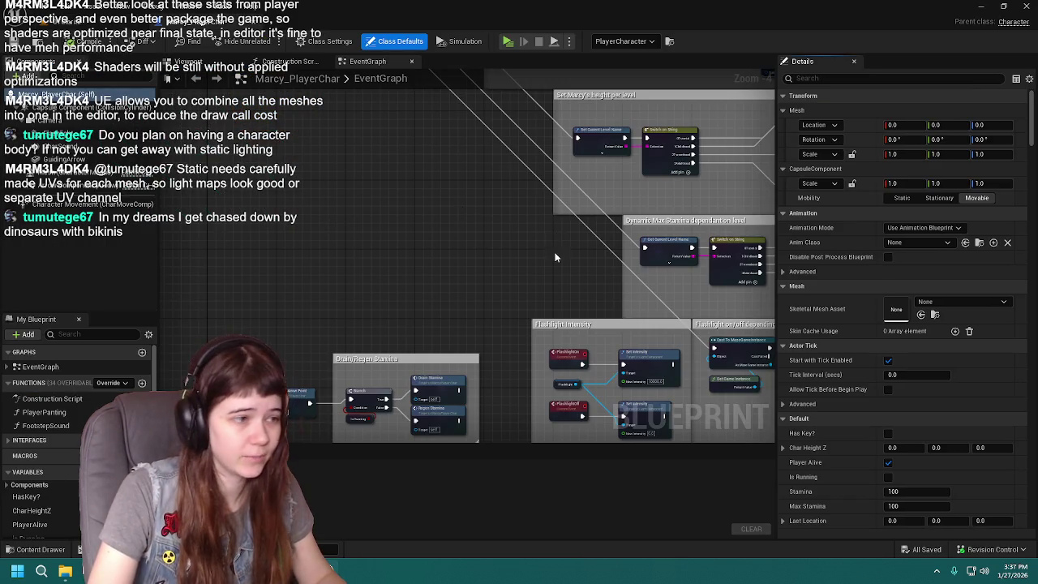
Step: Pan the EventGraph to inspect the height-per-level, Set Relative Location and Set Easy Mode nodes
scroll(461, 171, up, 5)
mouse_move(478, 180)
mouse_down()
mouse_move(490, 349)
mouse_move(531, 236)
mouse_move(478, 285)
mouse_move(519, 344)
mouse_move(476, 250)
mouse_up()
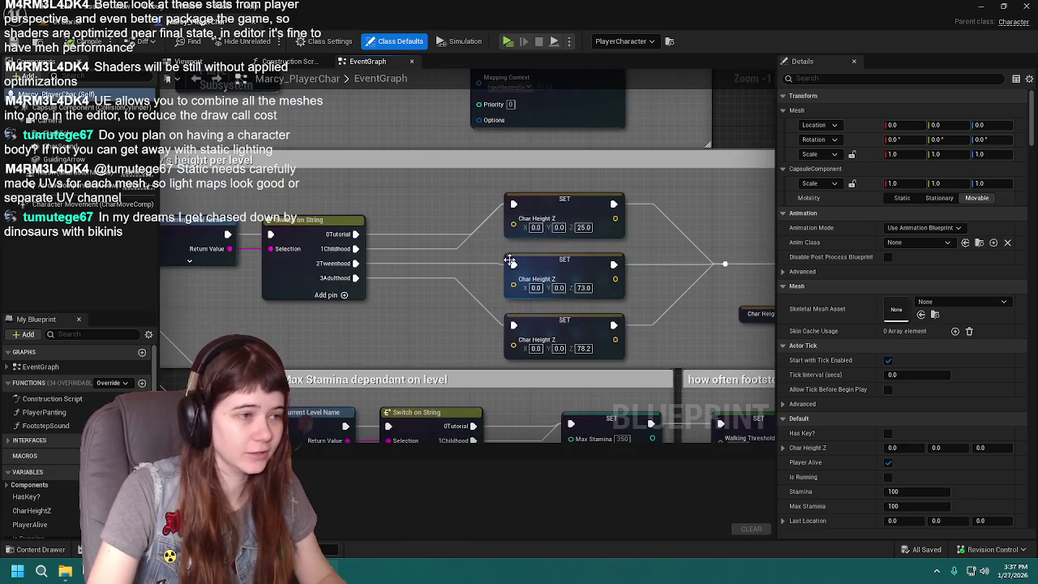
mouse_move(595, 253)
mouse_down()
mouse_move(349, 221)
mouse_move(324, 251)
mouse_move(529, 201)
mouse_up()
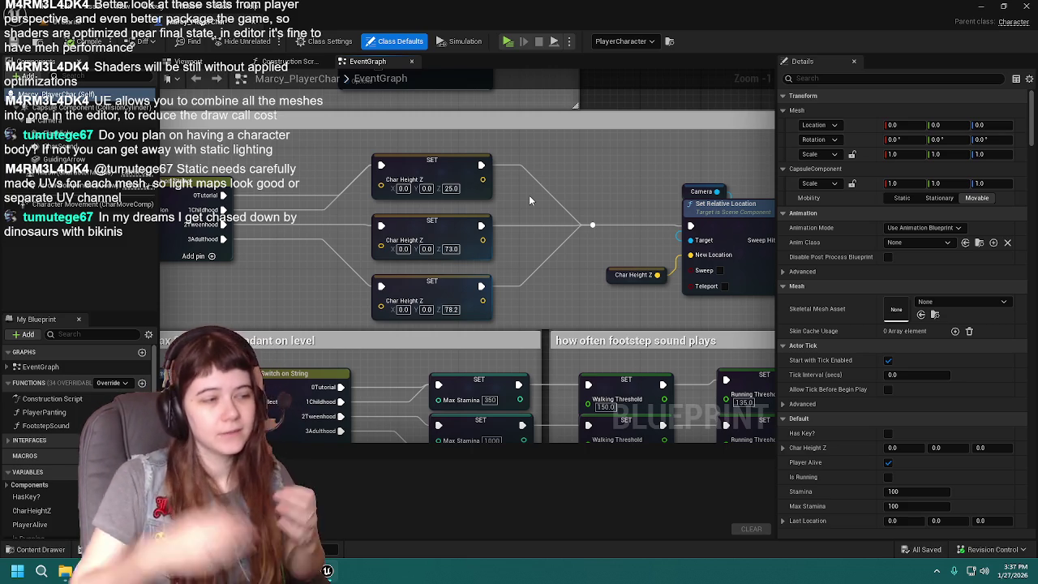
drag(313, 185, 434, 201)
mouse_move(378, 223)
mouse_down()
mouse_move(399, 217)
mouse_move(417, 179)
mouse_move(558, 204)
mouse_move(284, 212)
mouse_up()
drag(561, 235, 435, 249)
drag(597, 290, 411, 259)
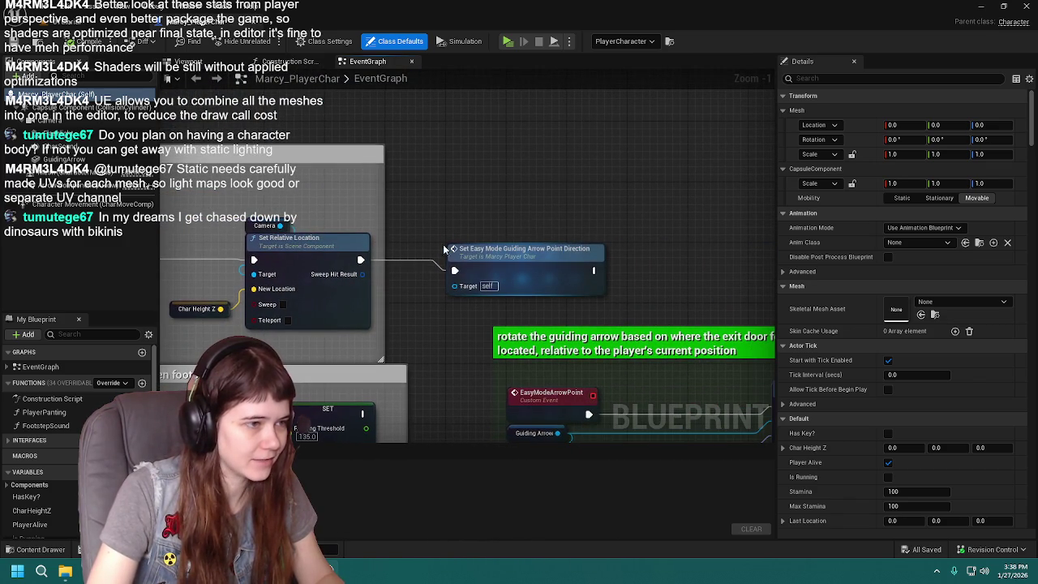
drag(279, 235, 645, 228)
Step: Select the three Char Height Z SET nodes, deselect them, and return to the level editor
drag(275, 175, 703, 329)
mouse_move(490, 180)
mouse_down()
mouse_move(749, 202)
mouse_move(643, 204)
mouse_up()
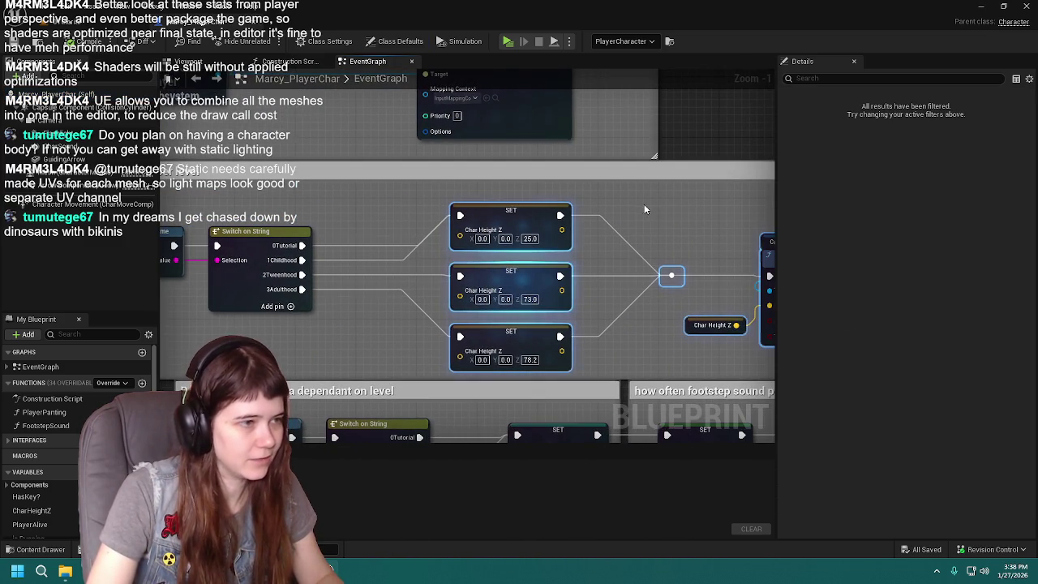
click(644, 203)
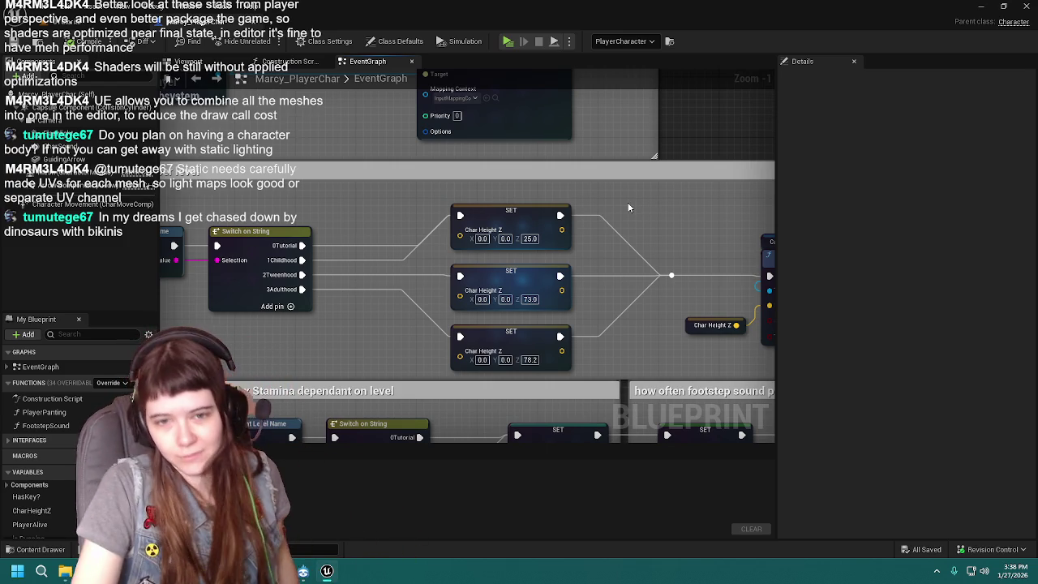
click(93, 11)
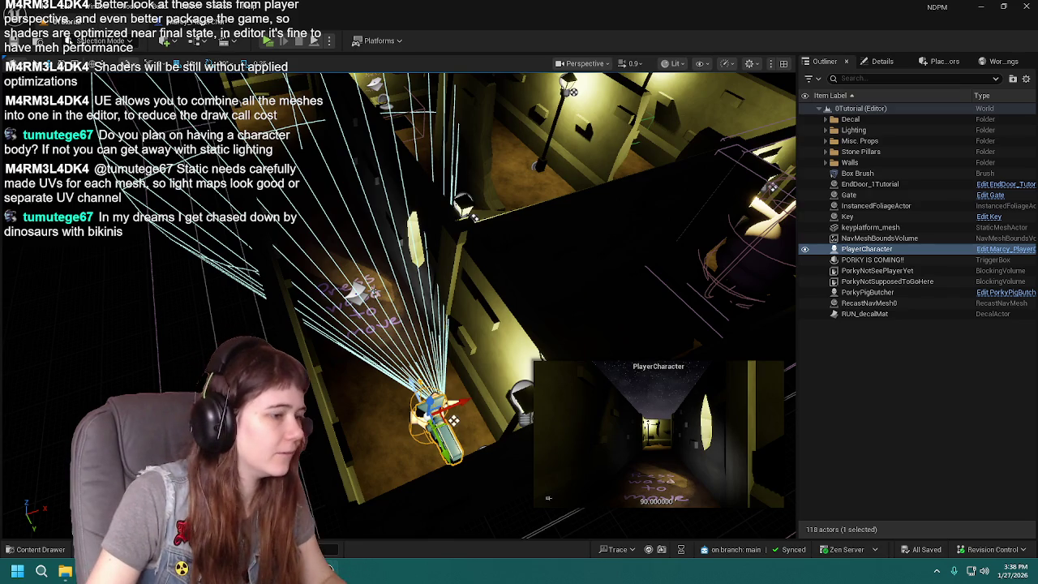
Step: Reposition the viewport over the maze and deselect PlayerCharacter to close its camera preview
drag(549, 498, 549, 497)
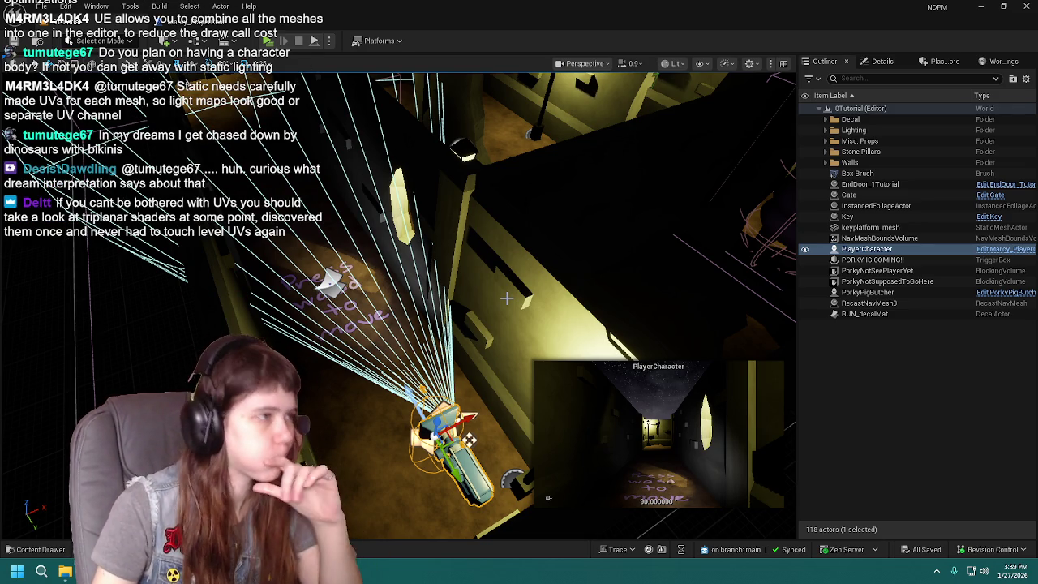
mouse_move(513, 300)
mouse_down()
mouse_move(490, 232)
mouse_move(510, 300)
mouse_up()
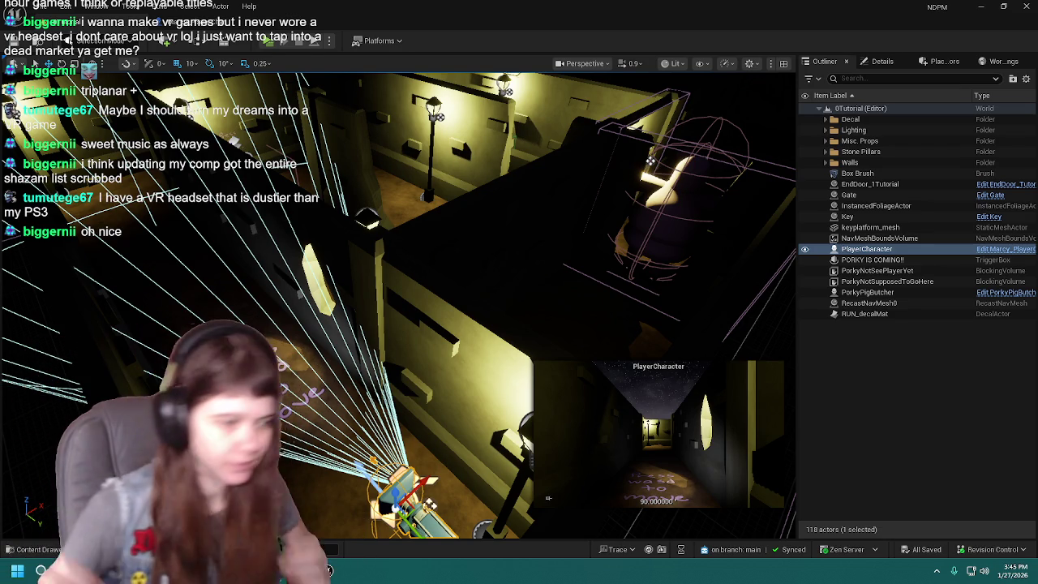
click(927, 349)
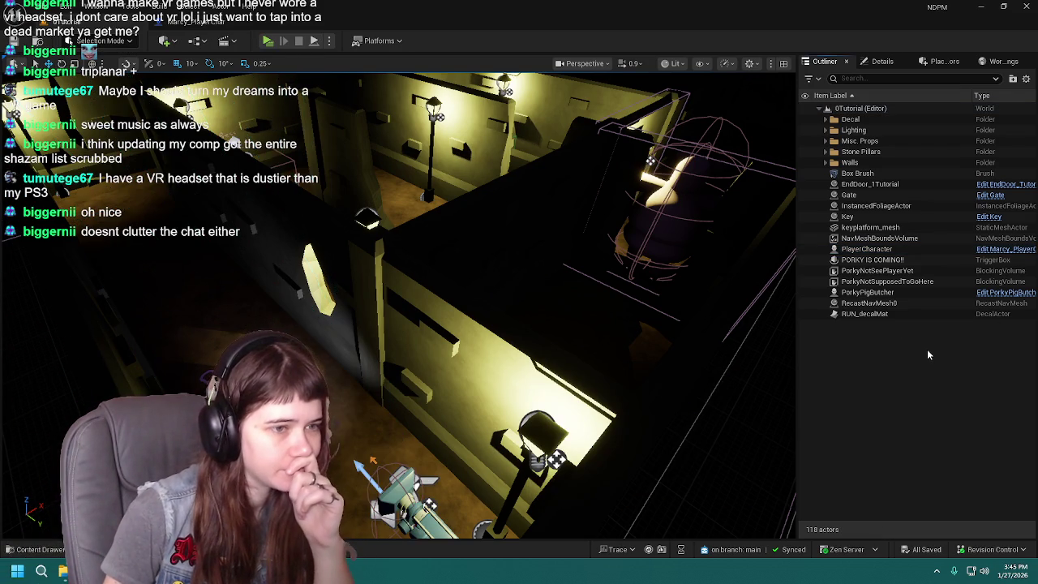
Step: Orbit and zoom to an overview of the whole maze, then show the Blueprints folder with Ctrl+Space
mouse_move(619, 339)
mouse_down()
mouse_move(568, 345)
mouse_move(617, 335)
mouse_move(538, 327)
mouse_up()
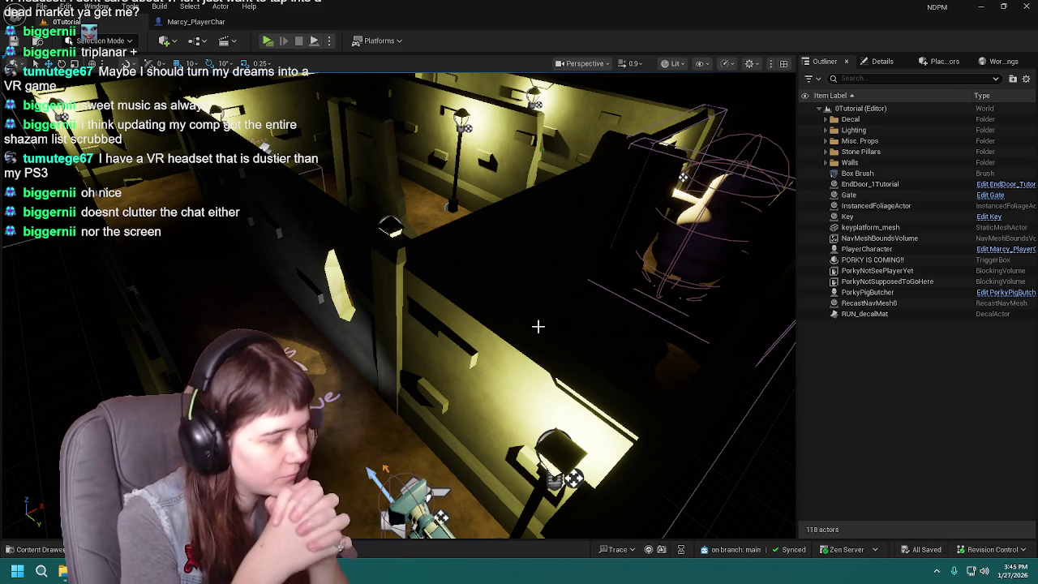
scroll(428, 312, down, 10)
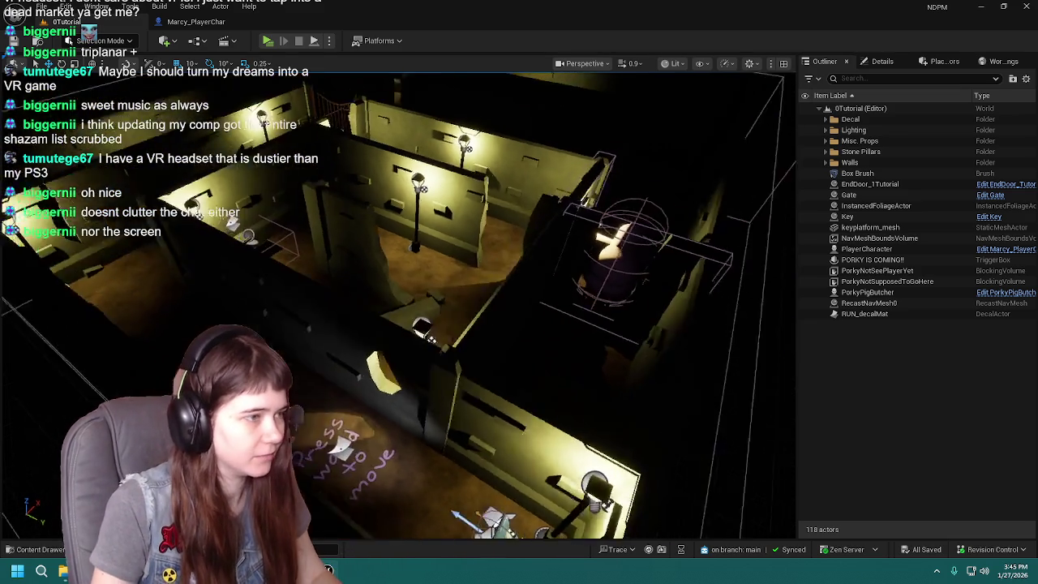
scroll(244, 193, up, 3)
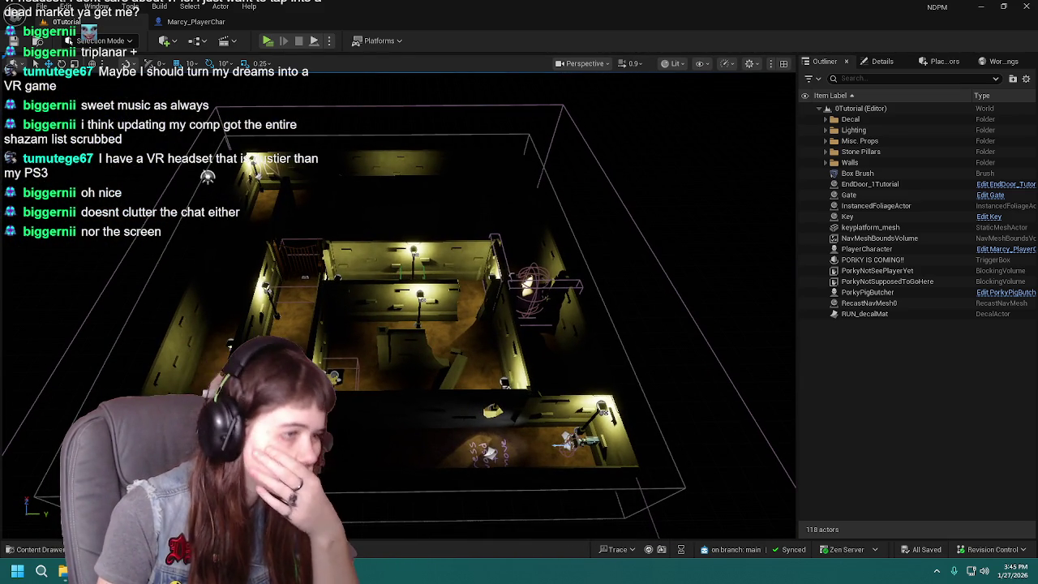
scroll(436, 311, up, 2)
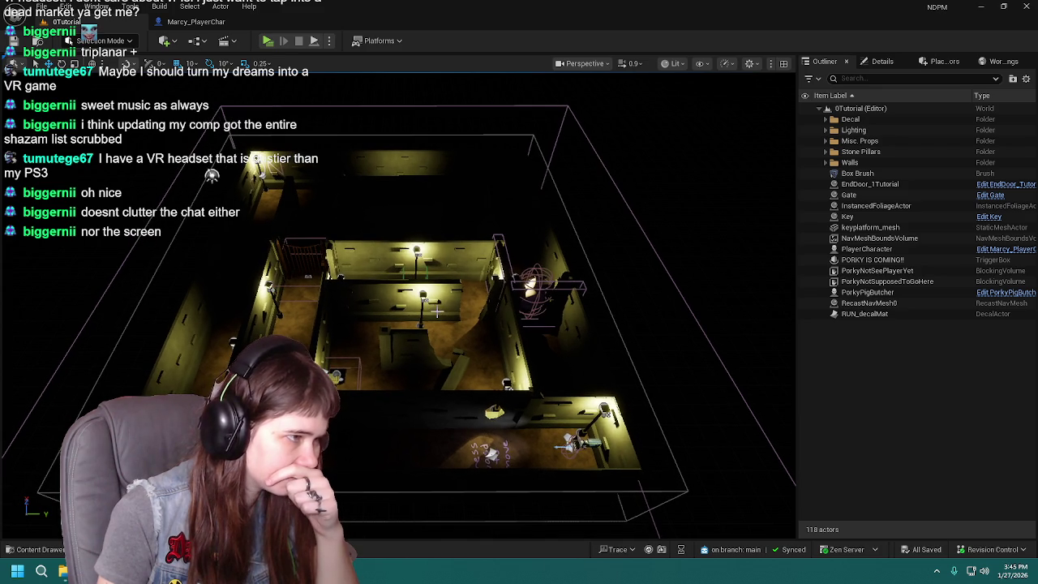
click(879, 314)
click(876, 346)
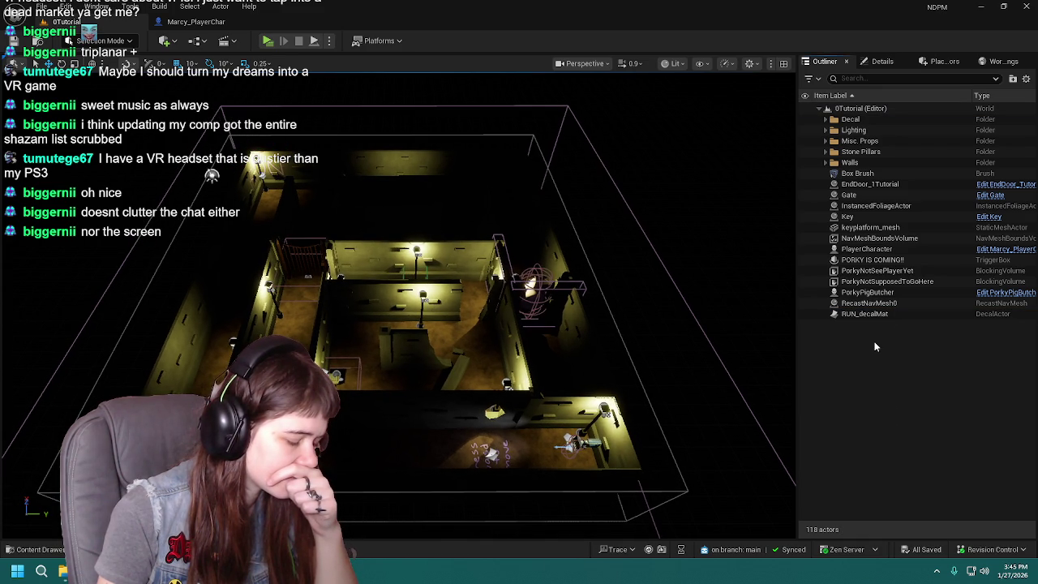
key(ctrl+space)
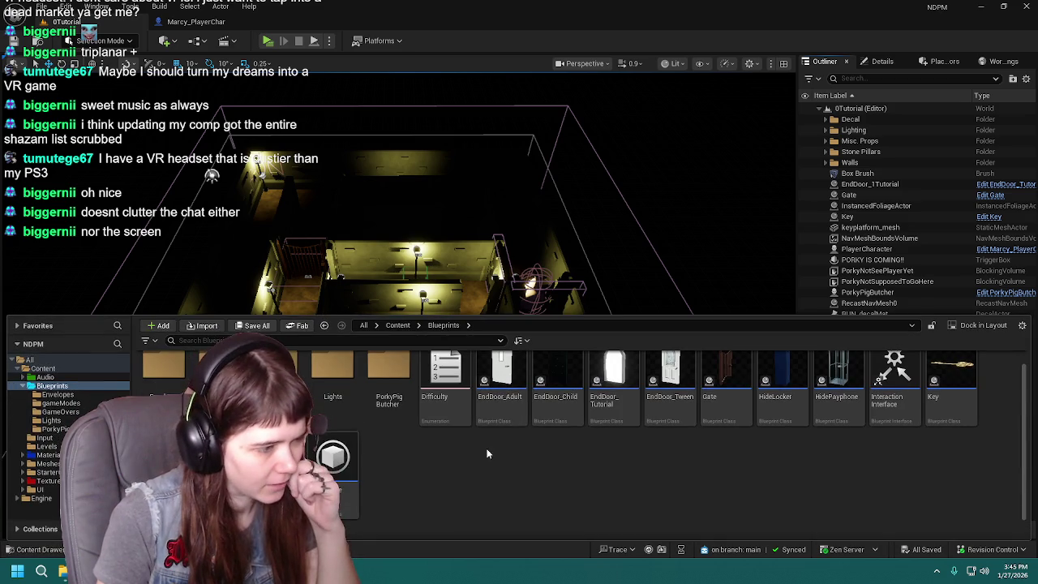
Step: Open Light_ParentBP and inspect its LightsOn and LightsOff events and its Viewport preview
double_click(334, 487)
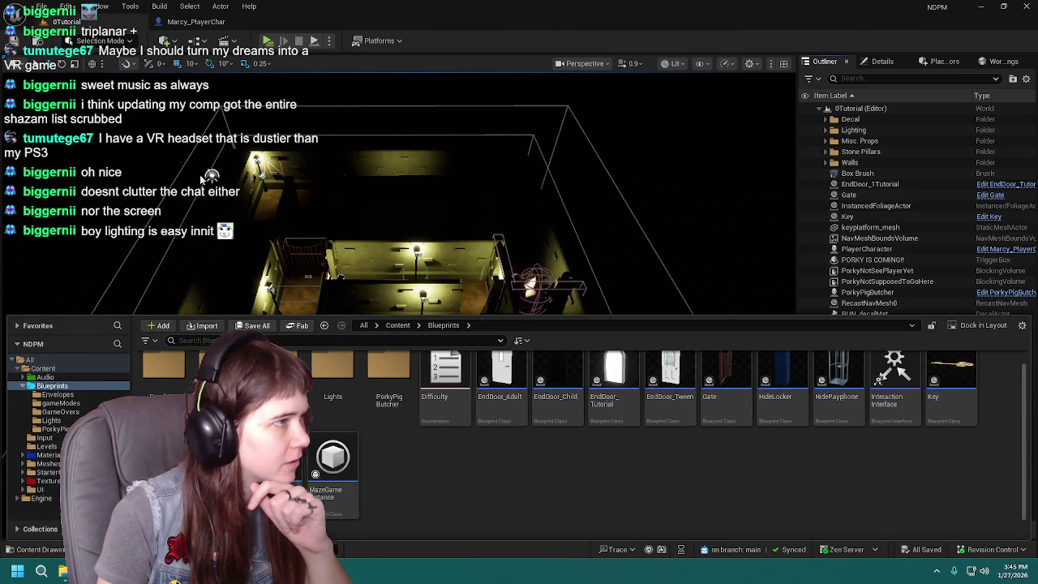
mouse_move(345, 231)
mouse_down()
mouse_move(490, 328)
mouse_move(444, 313)
mouse_up()
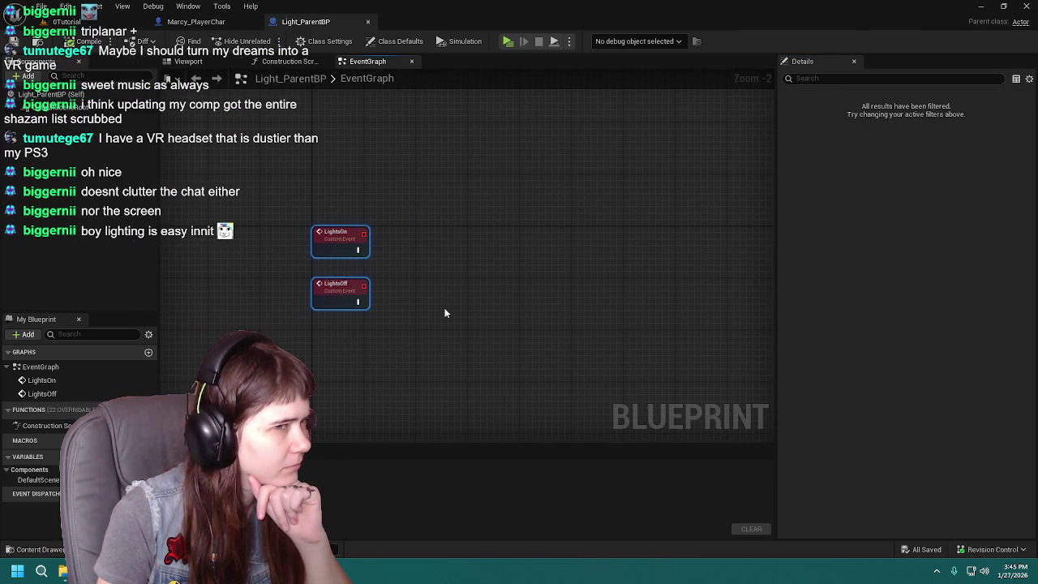
click(445, 313)
click(186, 61)
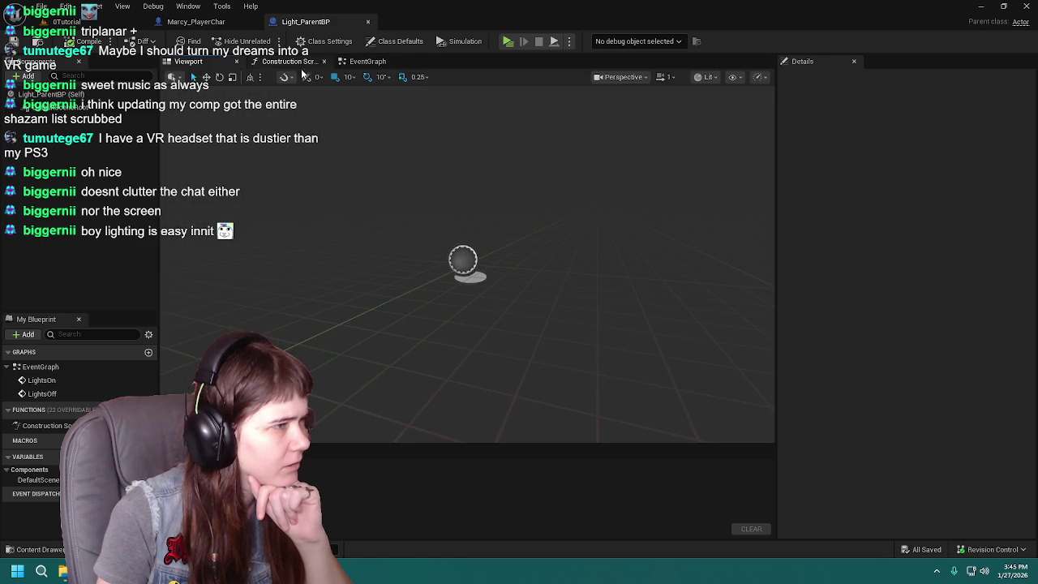
click(397, 64)
Step: Reopen the Content Drawer and open the Blueprints > Lights folder showing WallLight
click(31, 550)
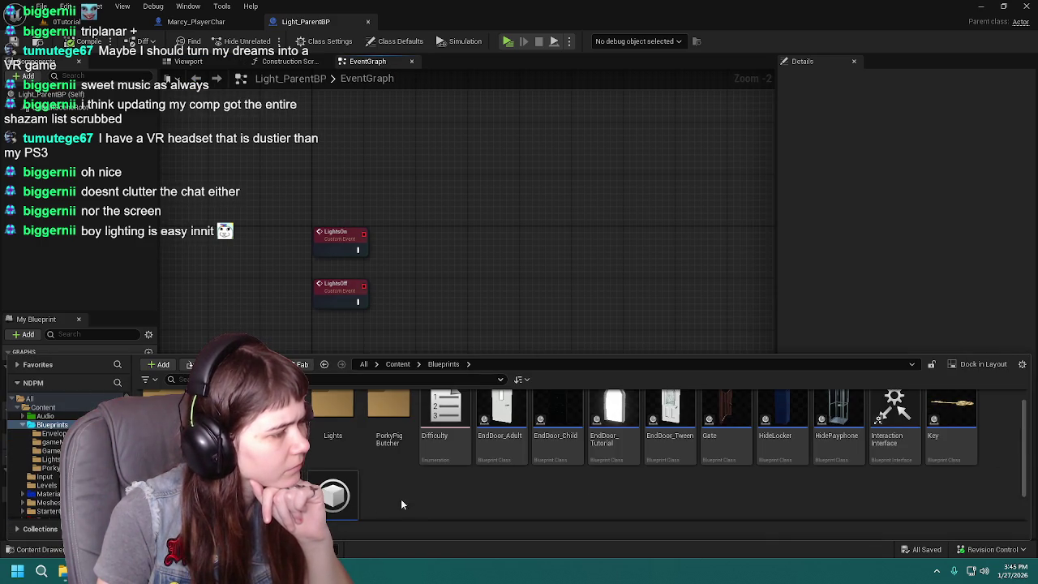
double_click(329, 422)
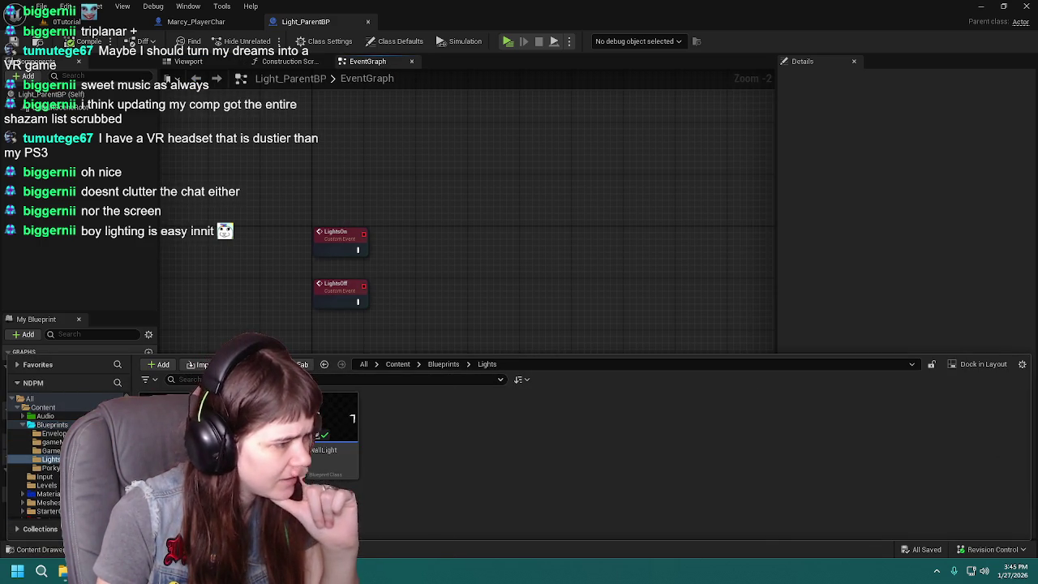
mouse_move(318, 444)
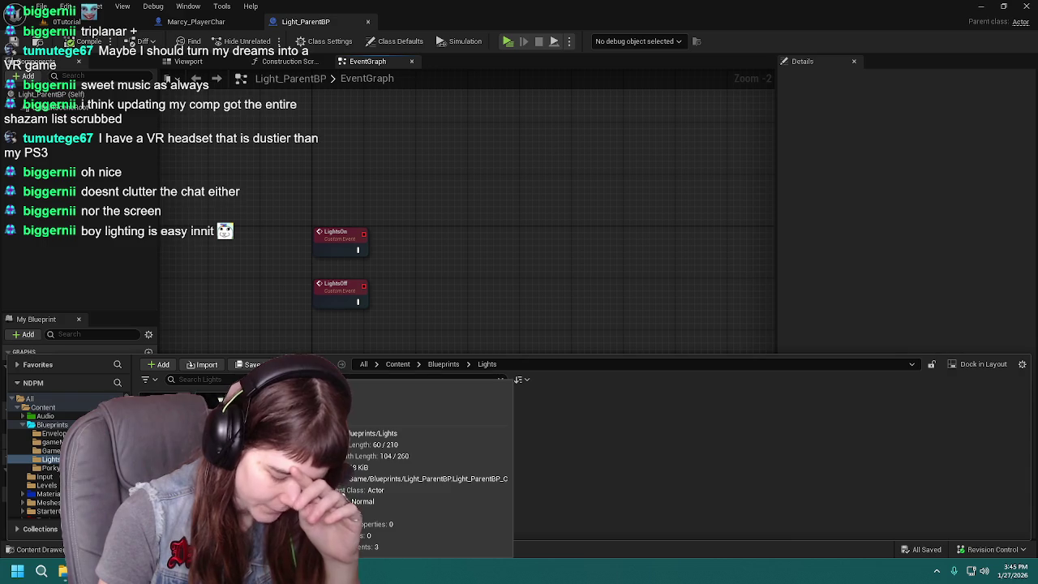
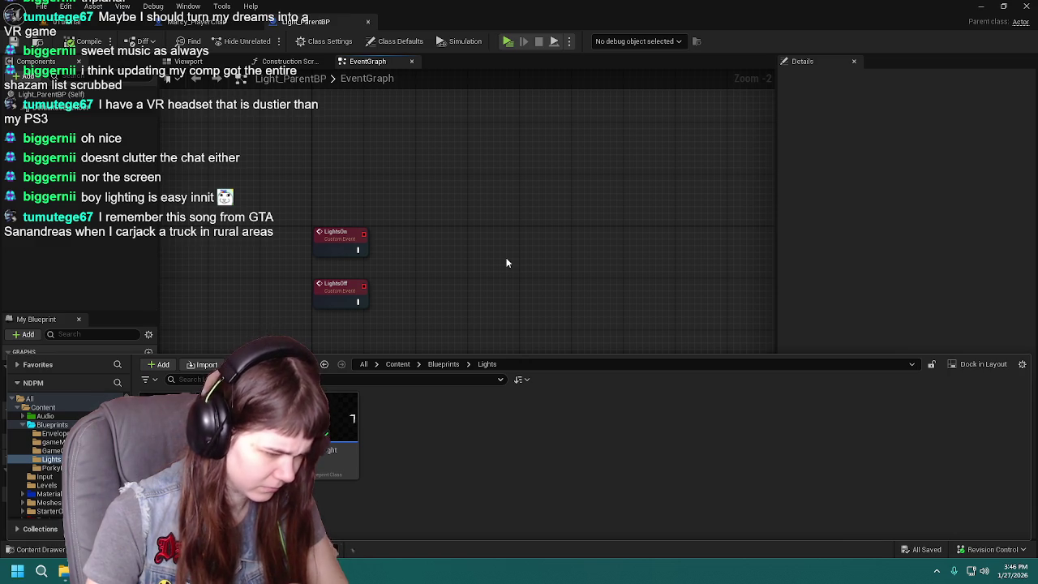
Step: Open the Lamppost blueprint and delete the three unused default event nodes from its EventGraph
double_click(340, 422)
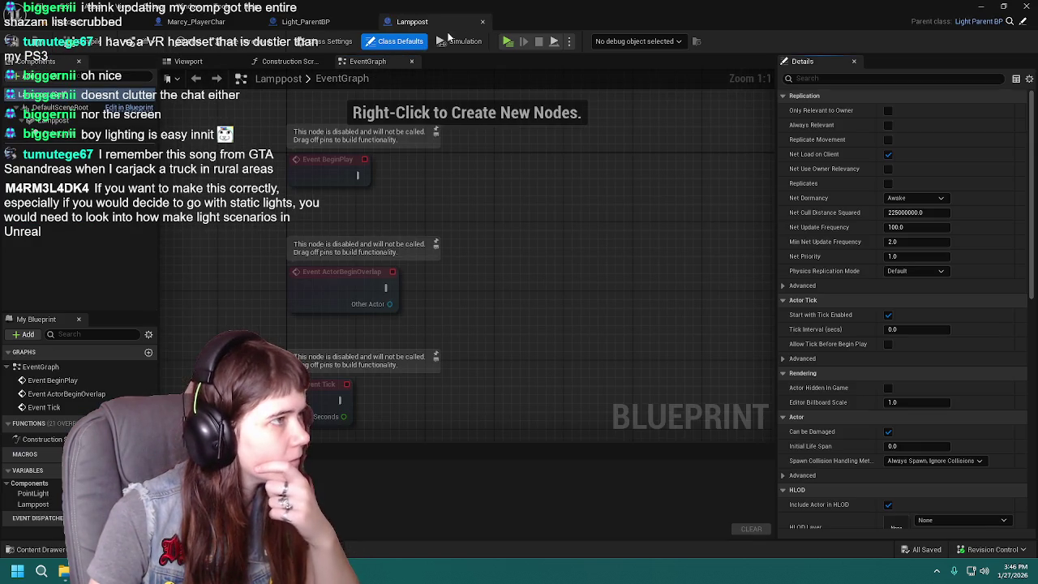
scroll(496, 293, down, 3)
key(ctrl+a)
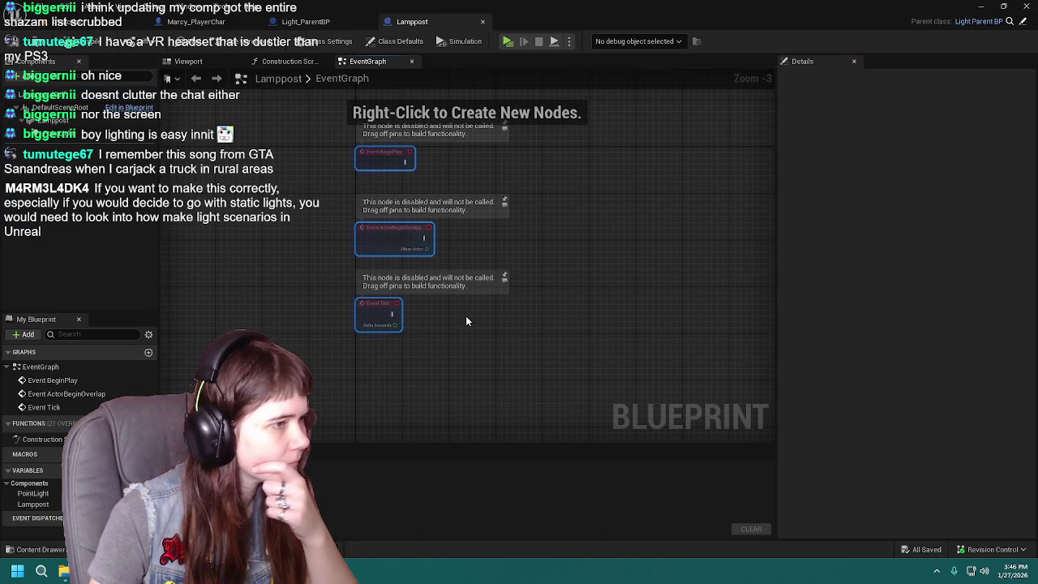
key(Delete)
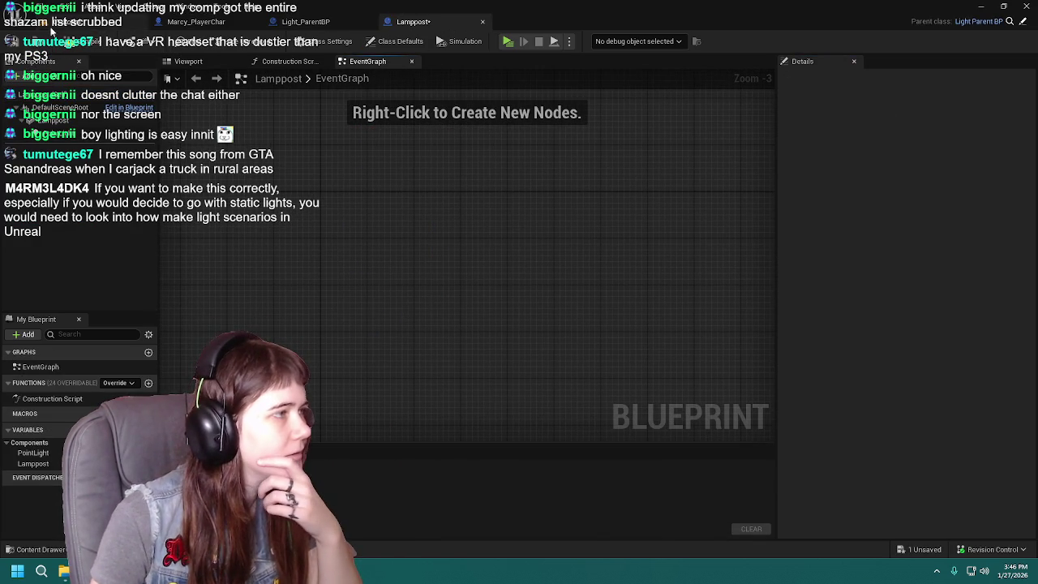
Step: Compile and save Lamppost, check its Viewport preview, and close the blueprint editor
click(88, 43)
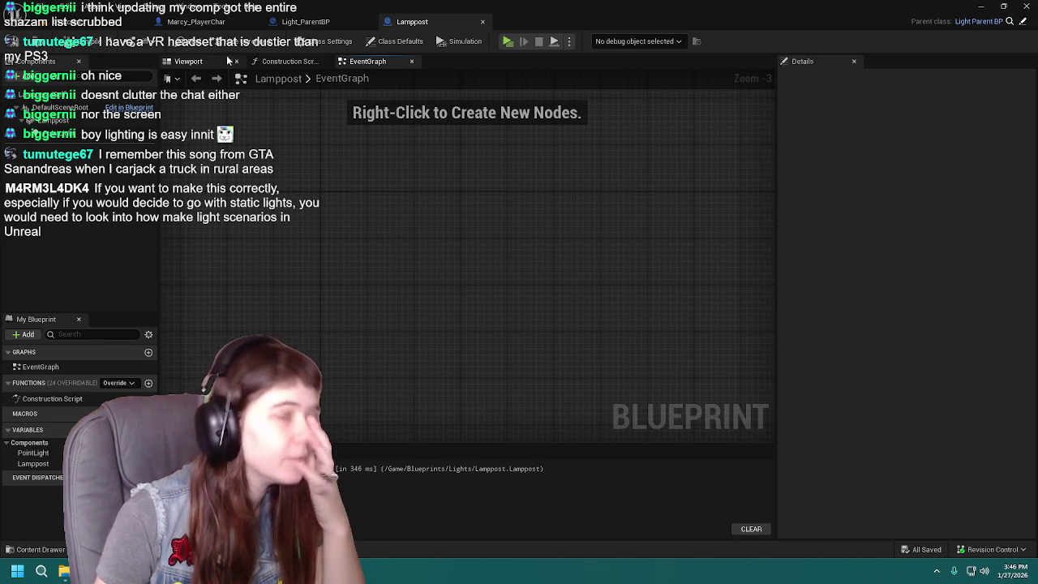
click(188, 61)
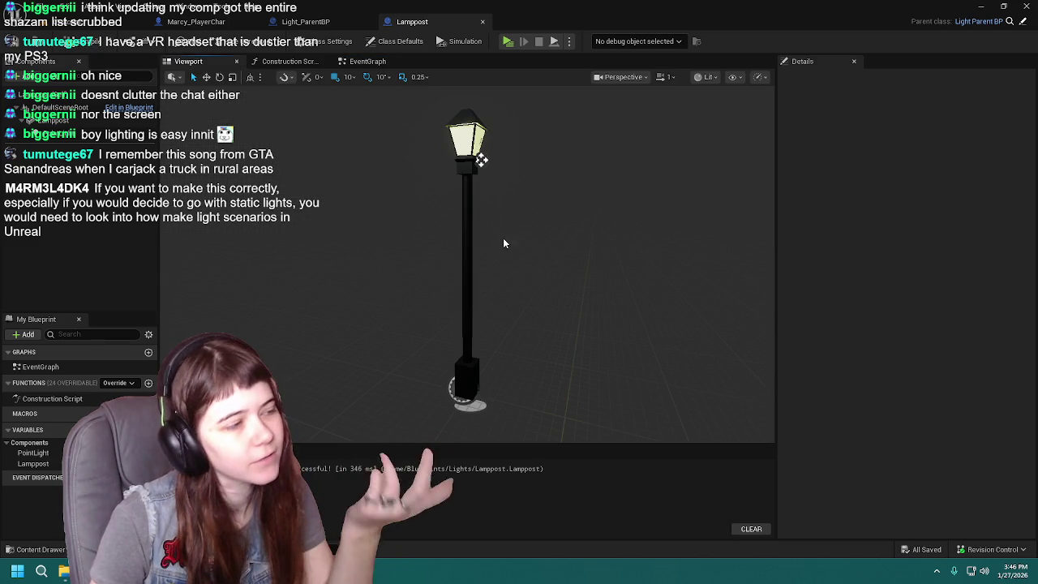
click(482, 22)
click(32, 549)
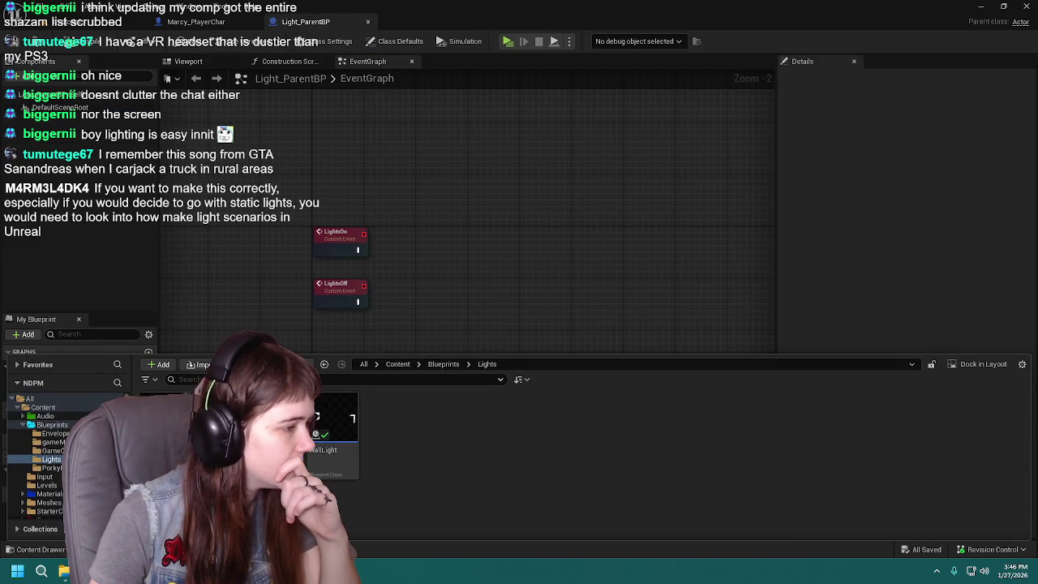
Step: Open the Nightlight blueprint and inspect its Lights On and Lights Off call nodes
double_click(275, 430)
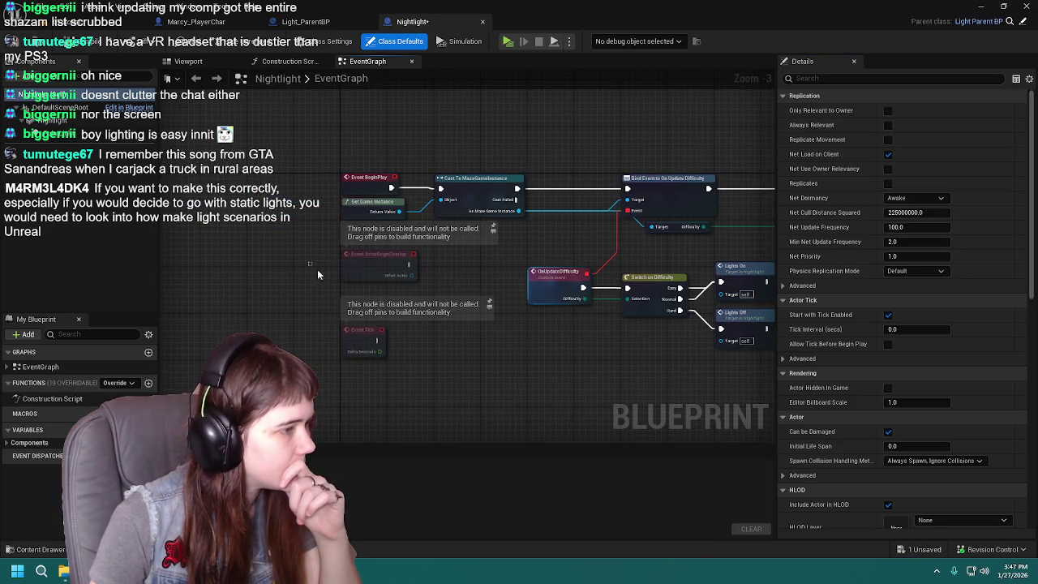
mouse_move(484, 358)
mouse_down()
mouse_move(378, 365)
mouse_move(355, 378)
mouse_up()
scroll(454, 369, up, 1)
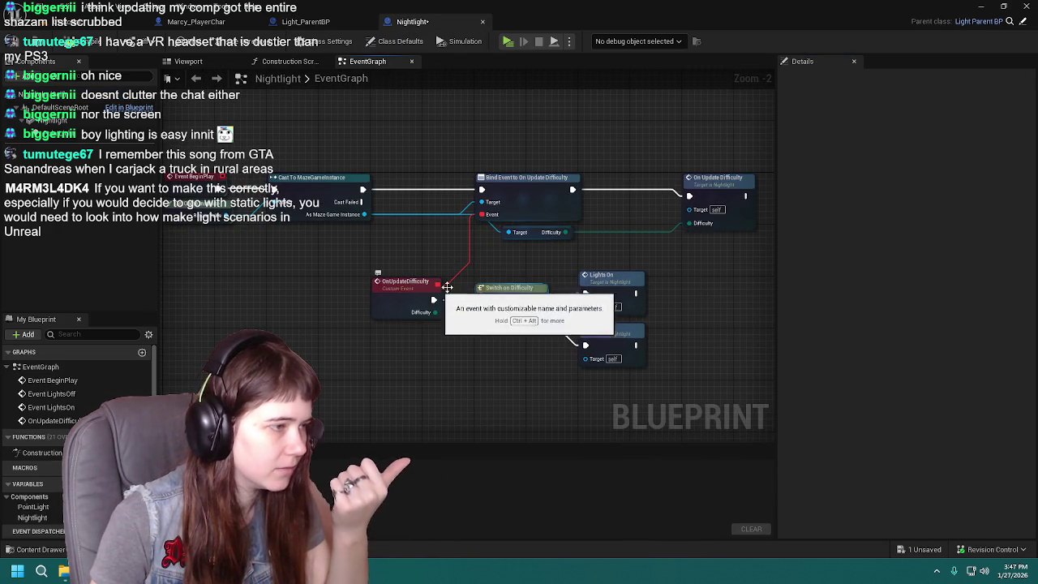
drag(612, 283, 572, 276)
click(572, 277)
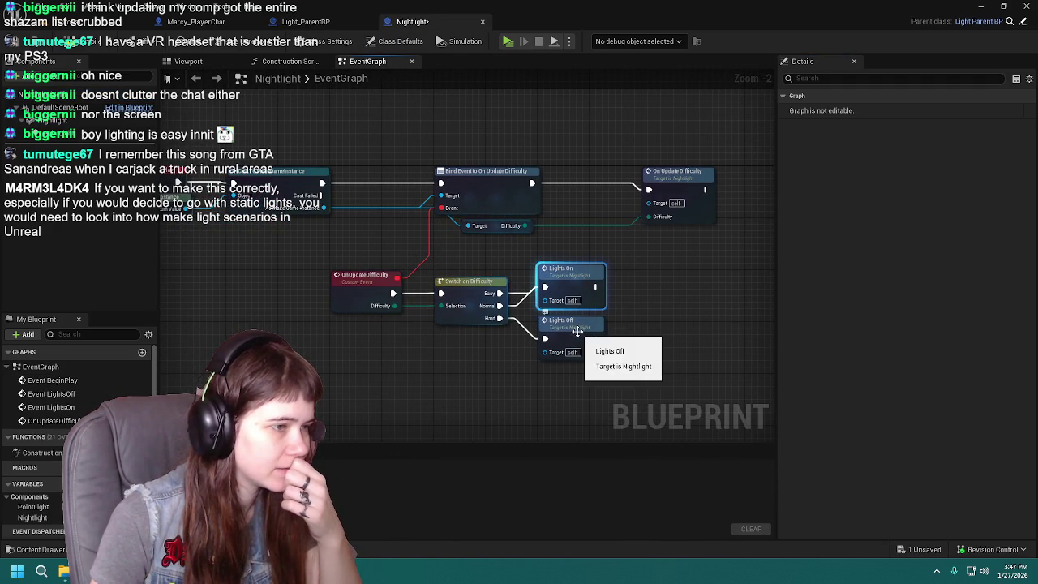
mouse_move(544, 392)
mouse_down()
mouse_move(575, 365)
mouse_move(617, 370)
mouse_move(475, 366)
mouse_move(508, 382)
mouse_up()
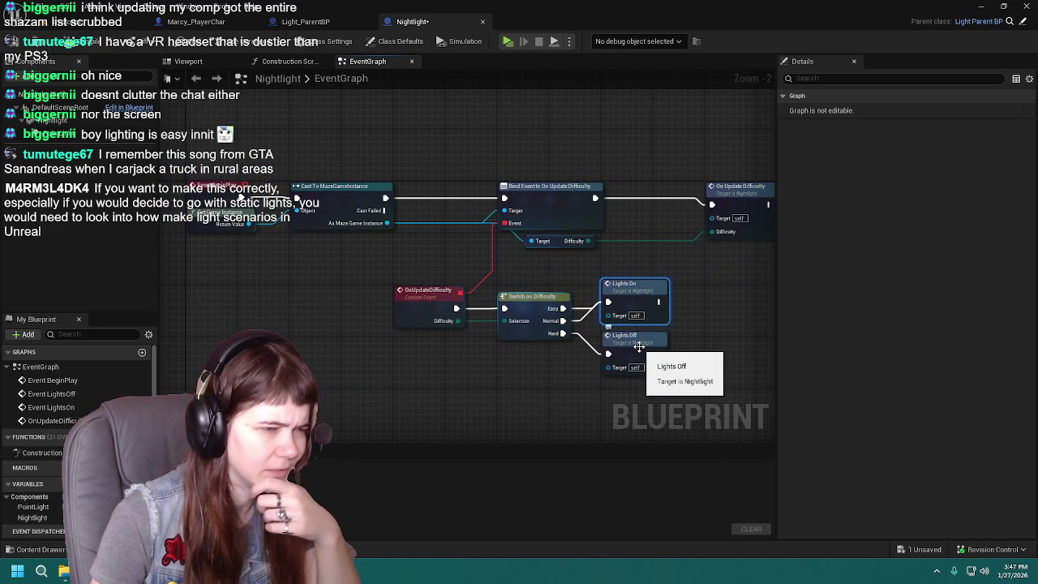
Step: Follow the Lights Off call to Light_ParentBP's LightsOff event definition and return to Nightlight
double_click(640, 346)
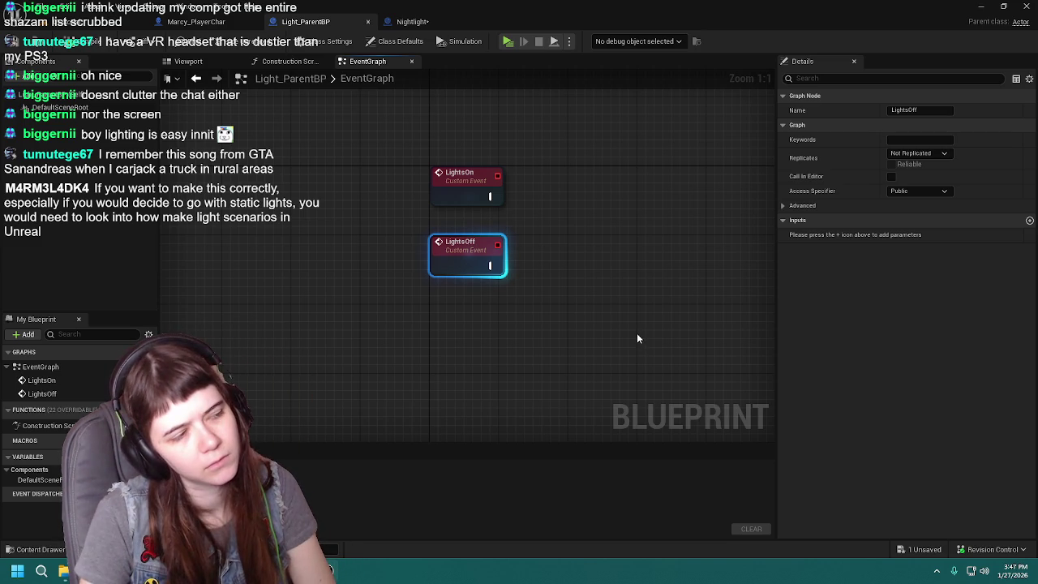
mouse_move(638, 338)
mouse_down()
mouse_move(505, 360)
mouse_move(479, 290)
mouse_up()
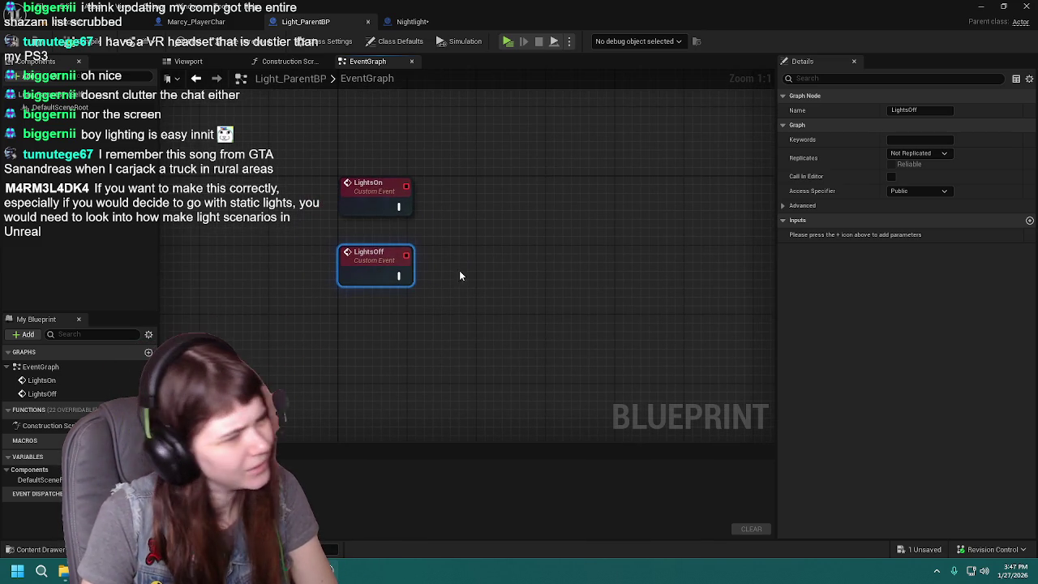
click(412, 21)
mouse_move(539, 405)
mouse_down()
mouse_move(313, 406)
mouse_move(519, 392)
mouse_up()
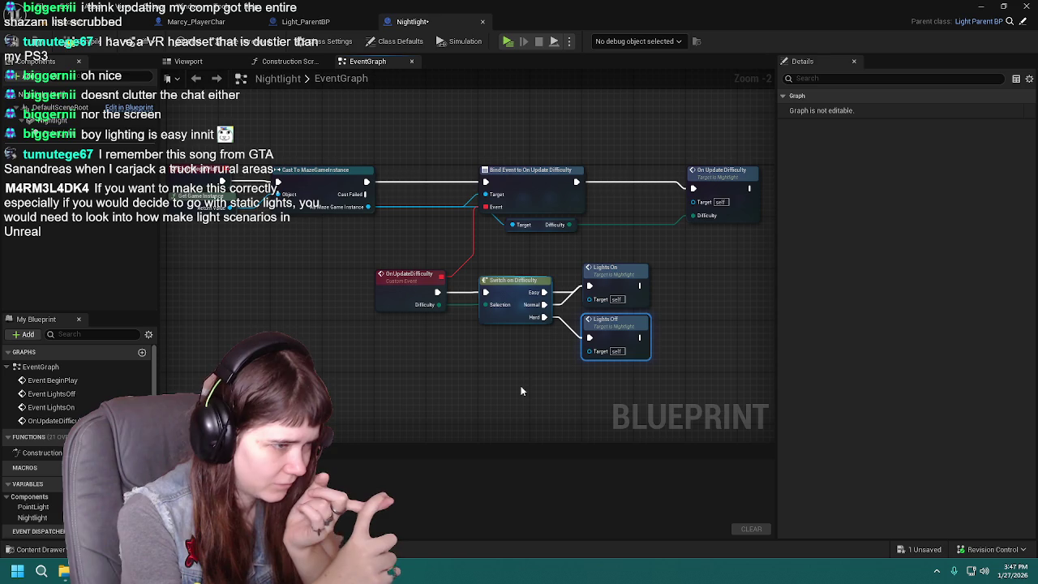
double_click(600, 345)
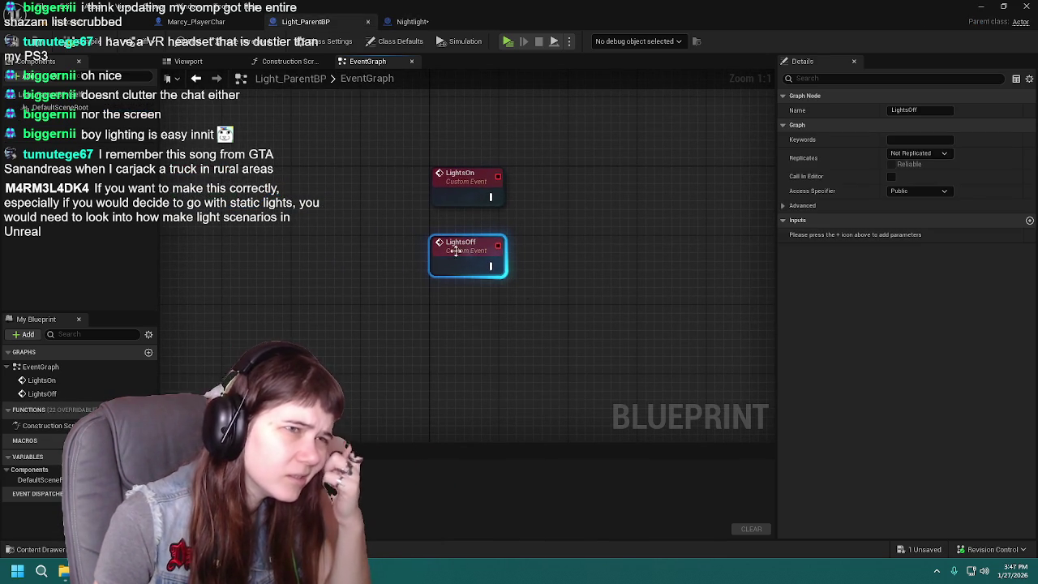
click(412, 21)
Step: Save the Nightlight blueprint and go back to the 0Tutorial level viewport
click(57, 45)
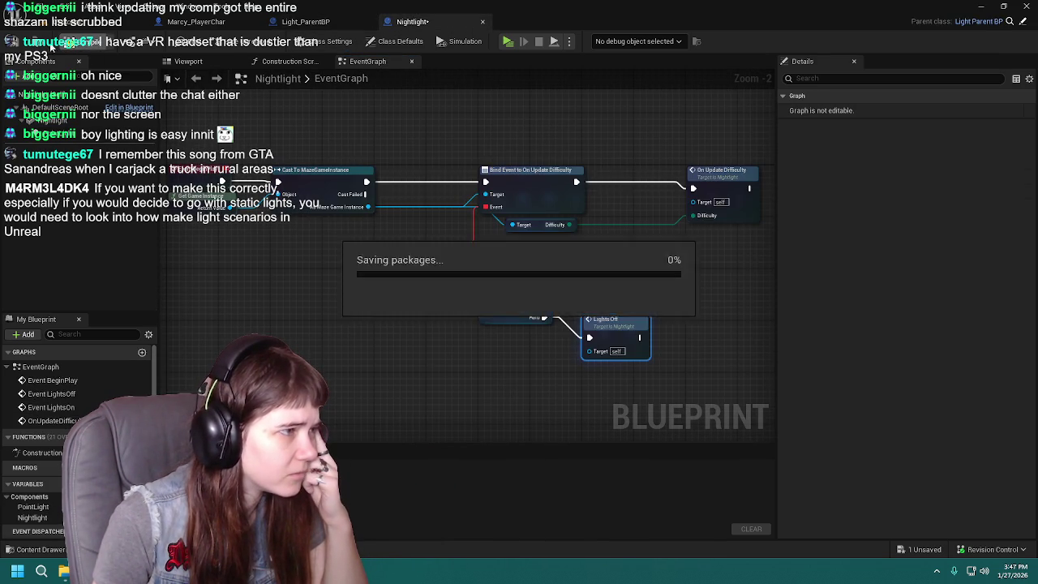
scroll(341, 288, down, 1)
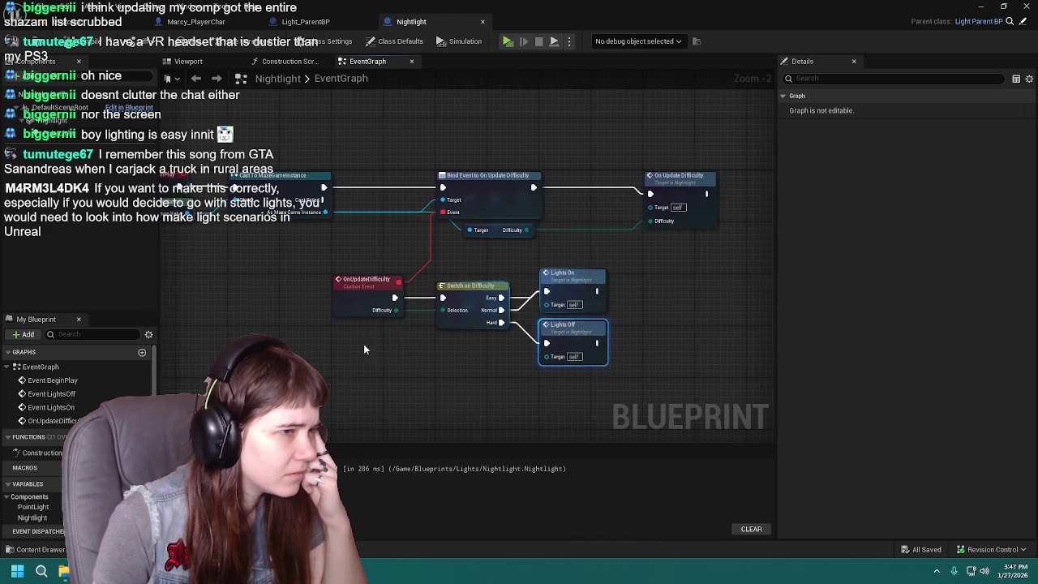
scroll(385, 340, up, 1)
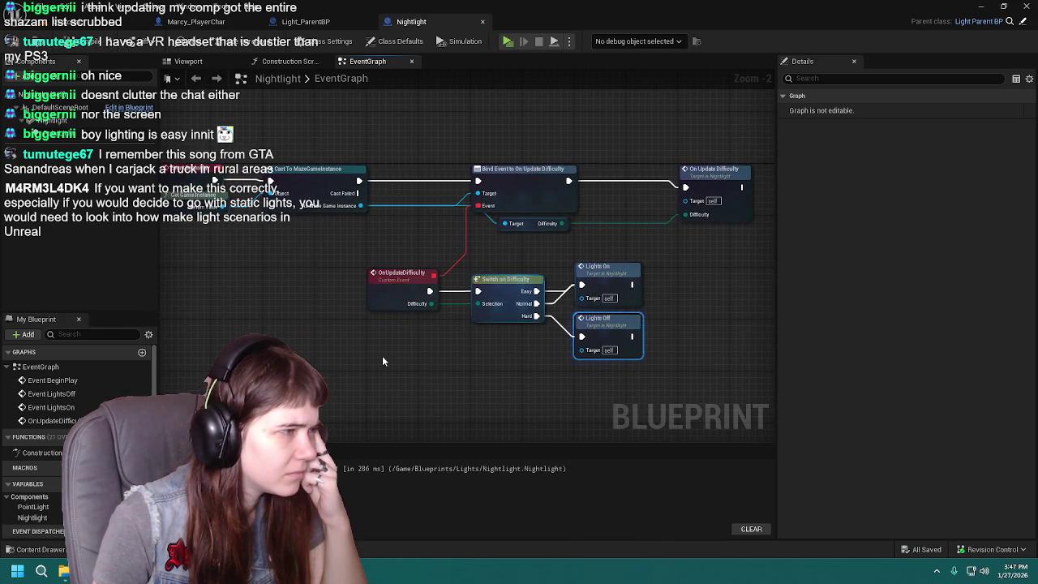
click(114, 21)
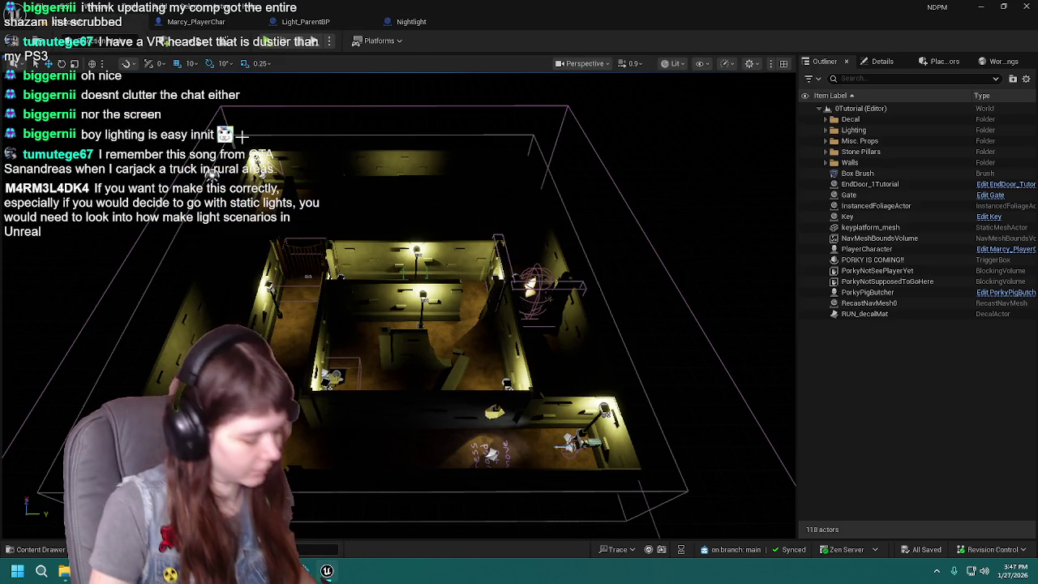
Step: Load the MainMenu level from the Levels folder in the Content Drawer
key(ctrl+space)
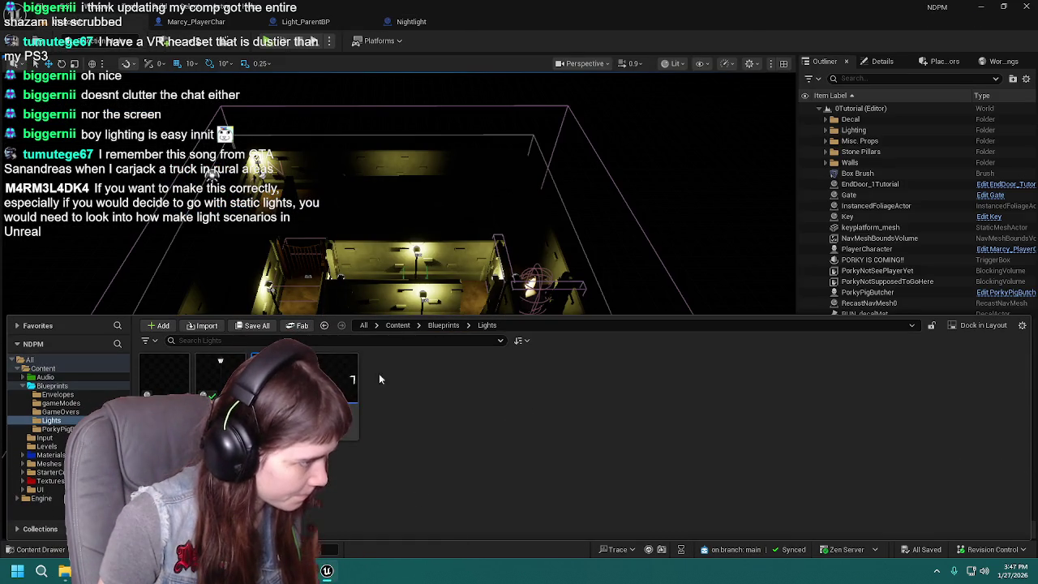
double_click(334, 382)
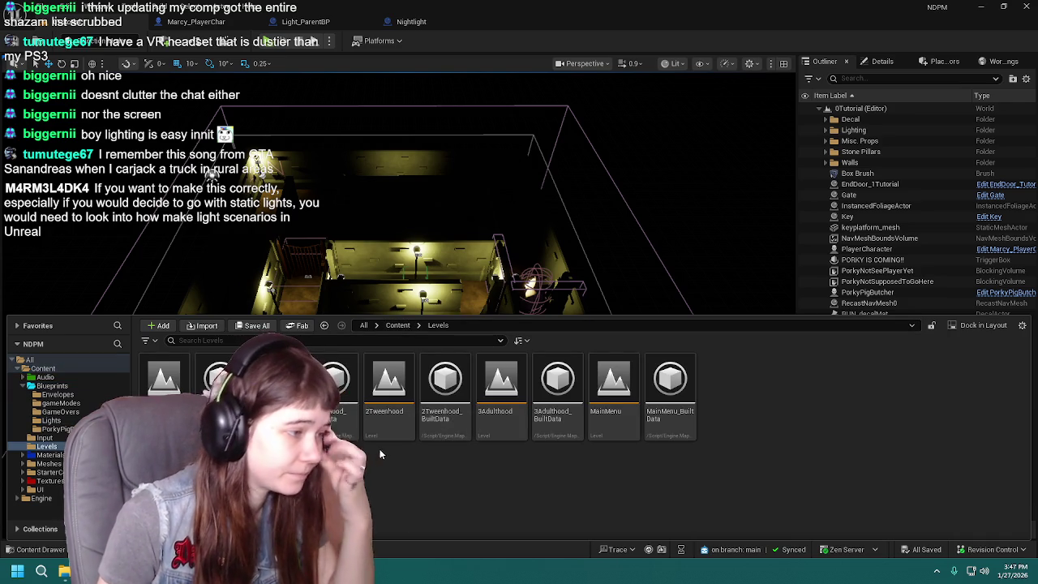
double_click(607, 414)
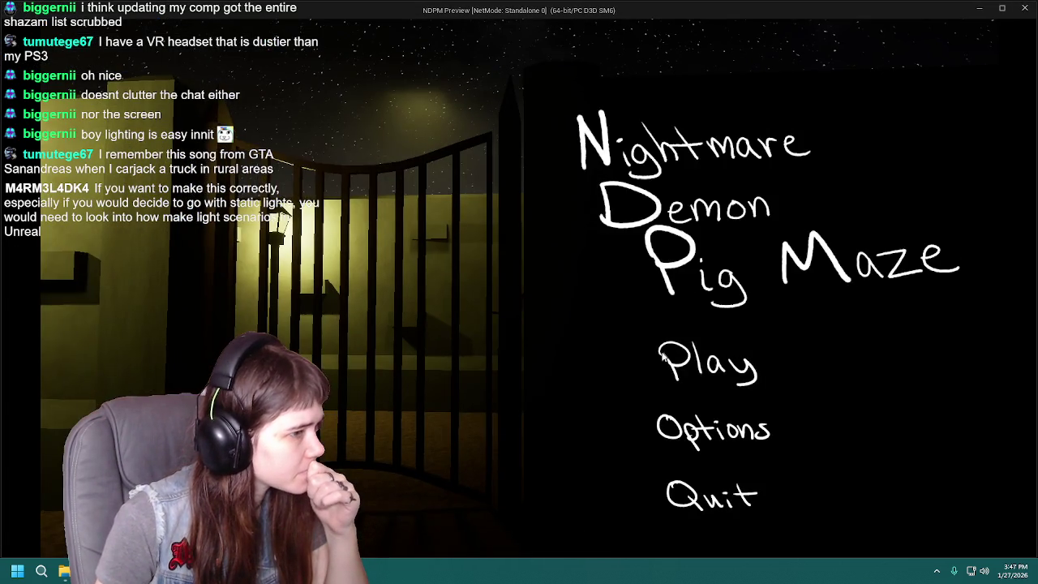
Step: Play-test MainMenu on Hard difficulty, stop, dismiss the Message Log, and return to Nightlight
click(714, 430)
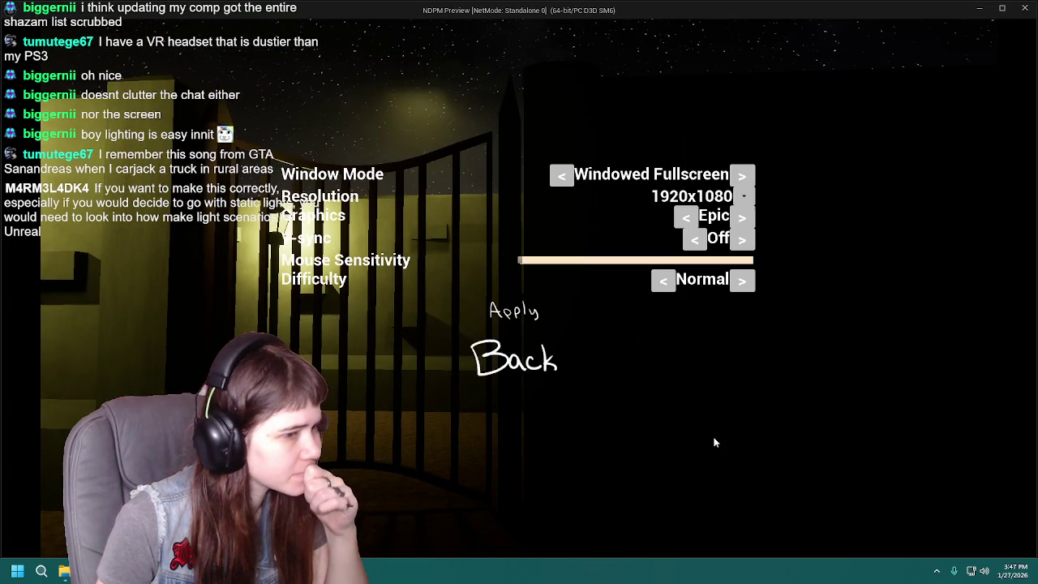
click(741, 280)
click(531, 365)
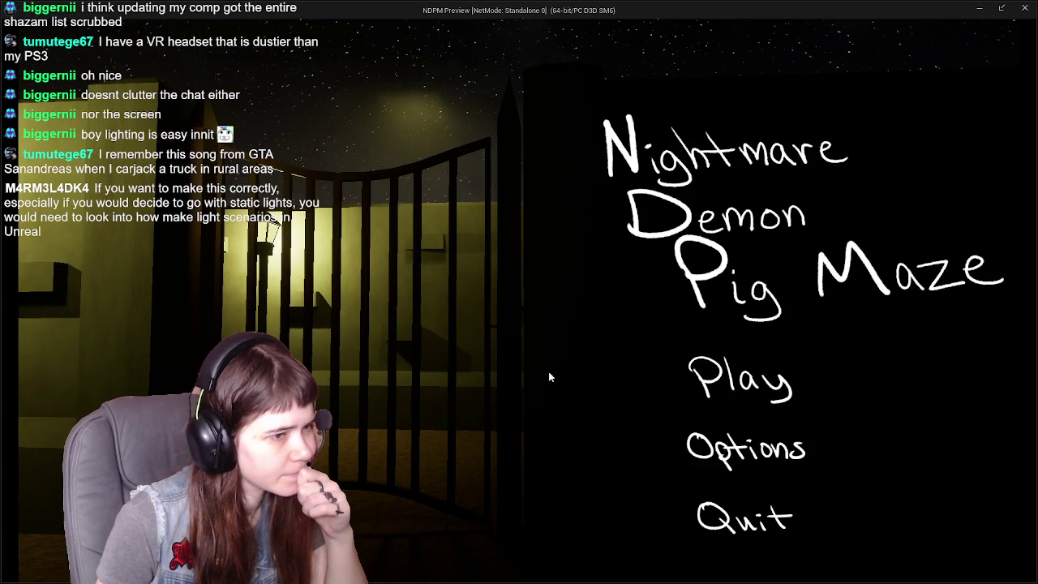
click(727, 375)
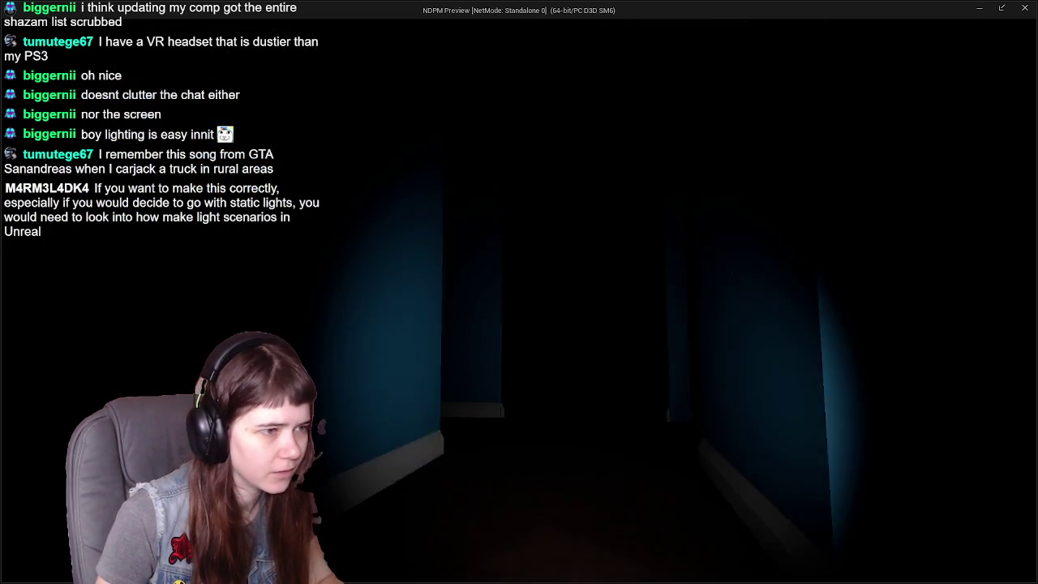
key(Escape)
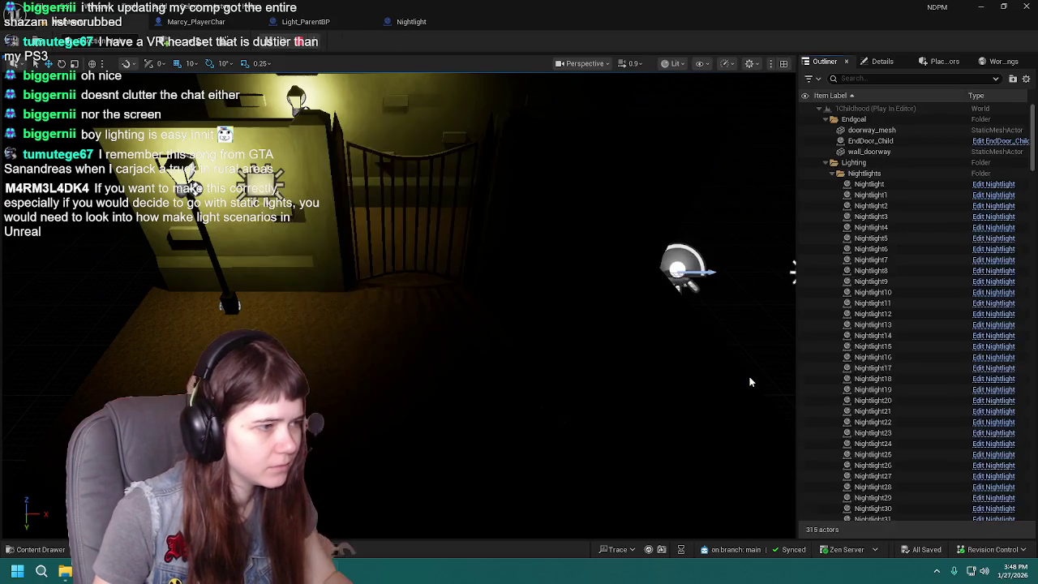
click(761, 126)
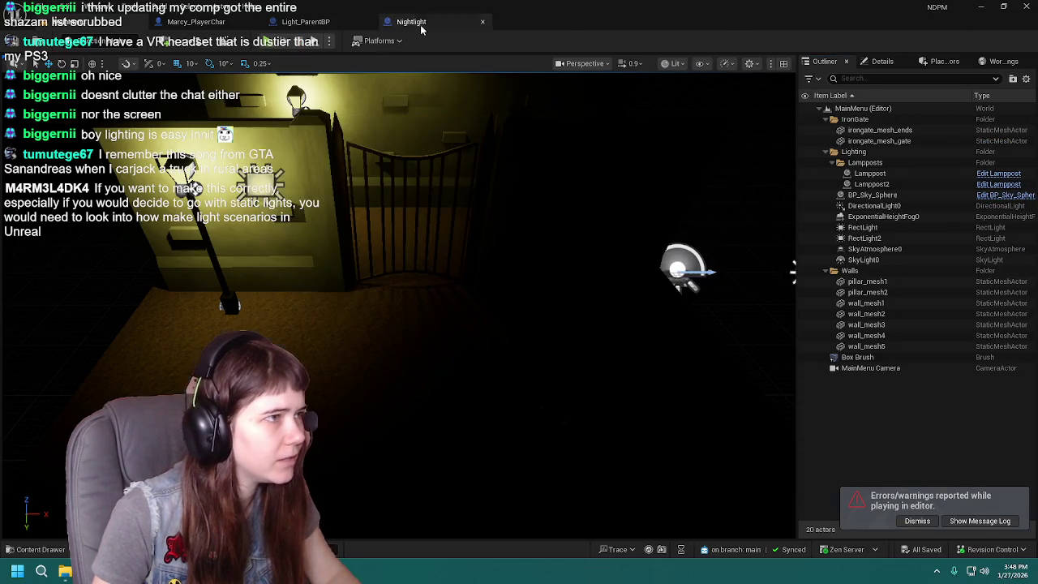
click(417, 24)
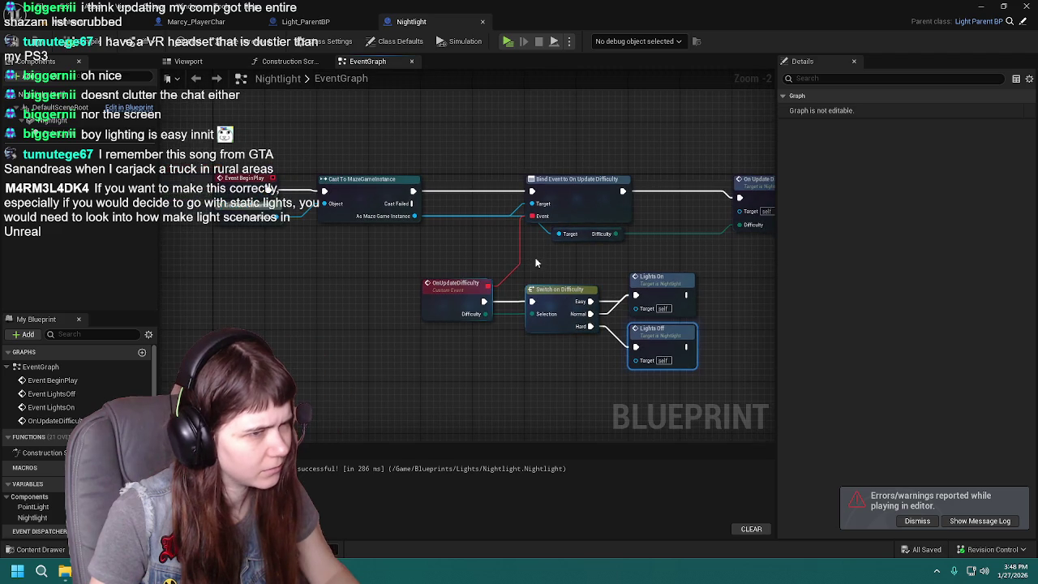
Step: Jump to Light_ParentBP's unwired LightsOn and LightsOff custom events and dismiss the play errors notice
double_click(681, 337)
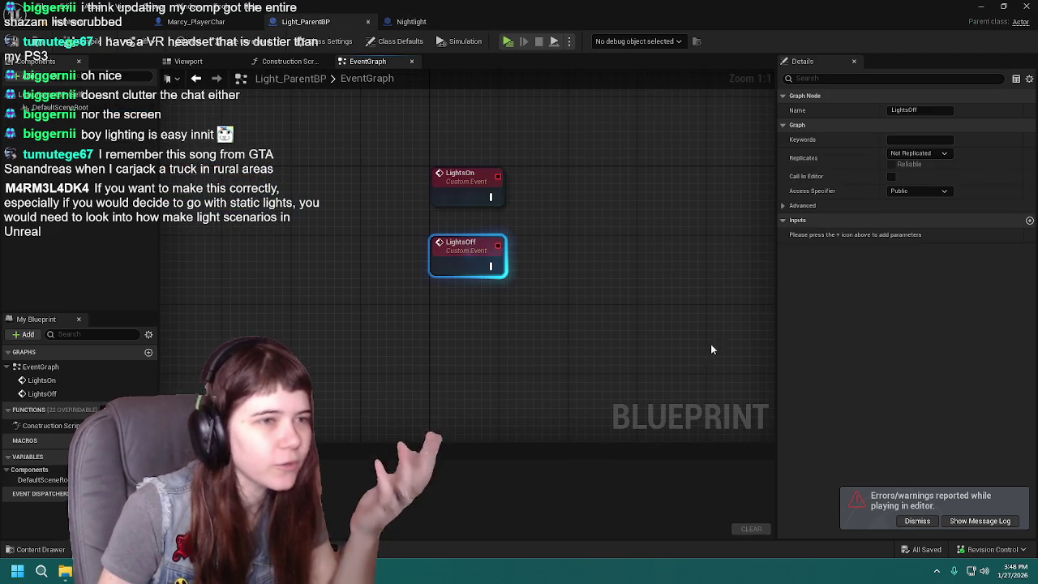
click(917, 521)
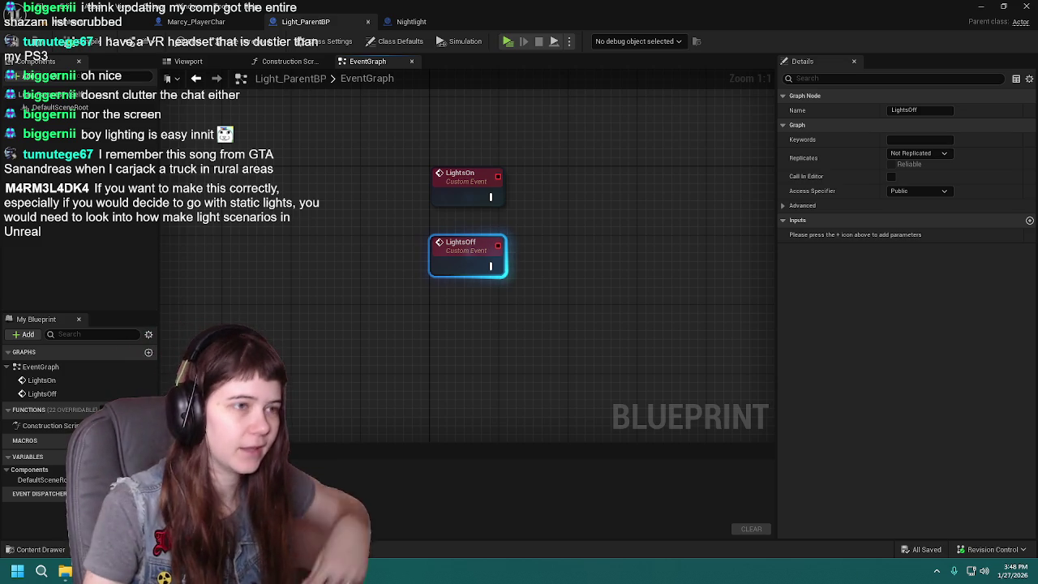
click(661, 312)
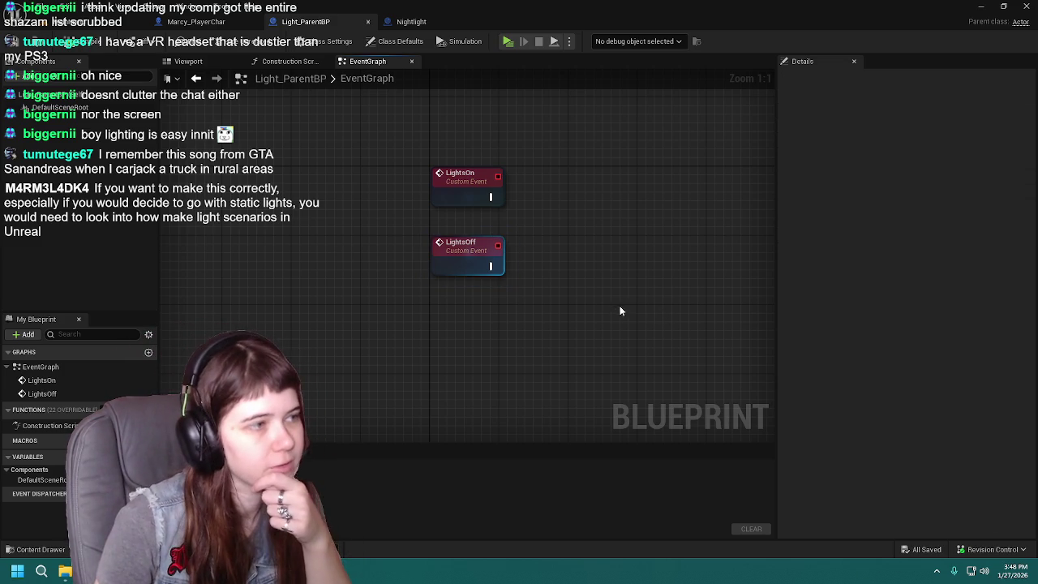
Step: Move Light_ParentBP's LightsOn and LightsOff events left and review its preview and class defaults
drag(617, 310, 550, 289)
drag(362, 131, 543, 294)
click(544, 297)
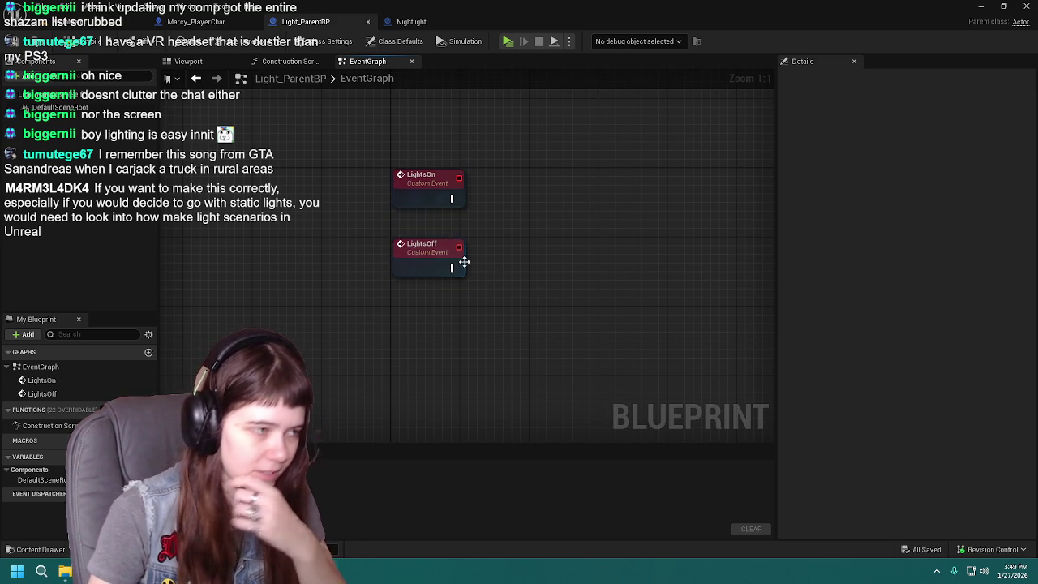
mouse_move(365, 144)
mouse_down()
mouse_move(544, 245)
mouse_move(501, 246)
mouse_move(475, 216)
mouse_move(403, 221)
mouse_move(449, 227)
mouse_up()
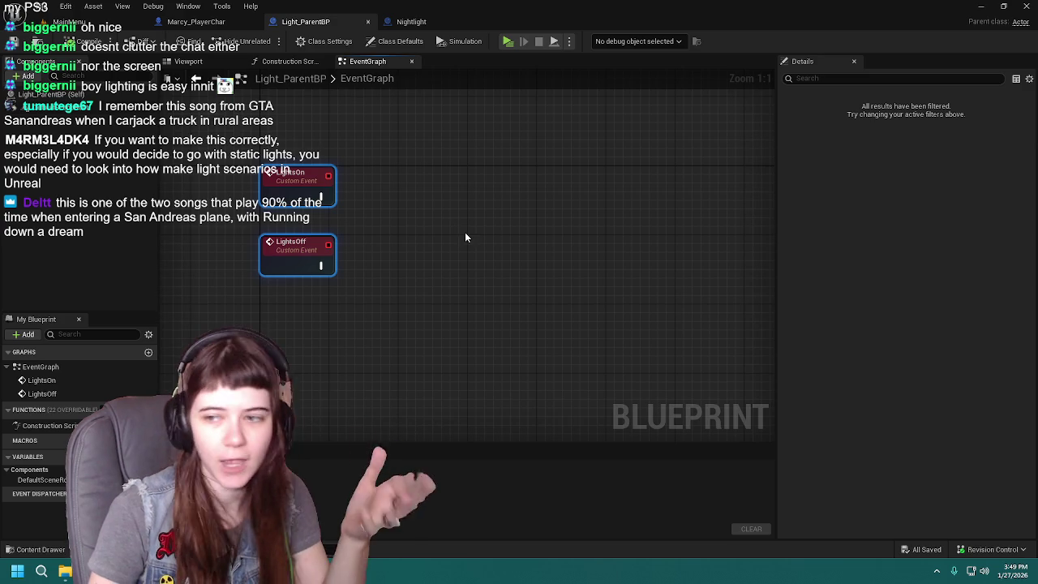
click(188, 61)
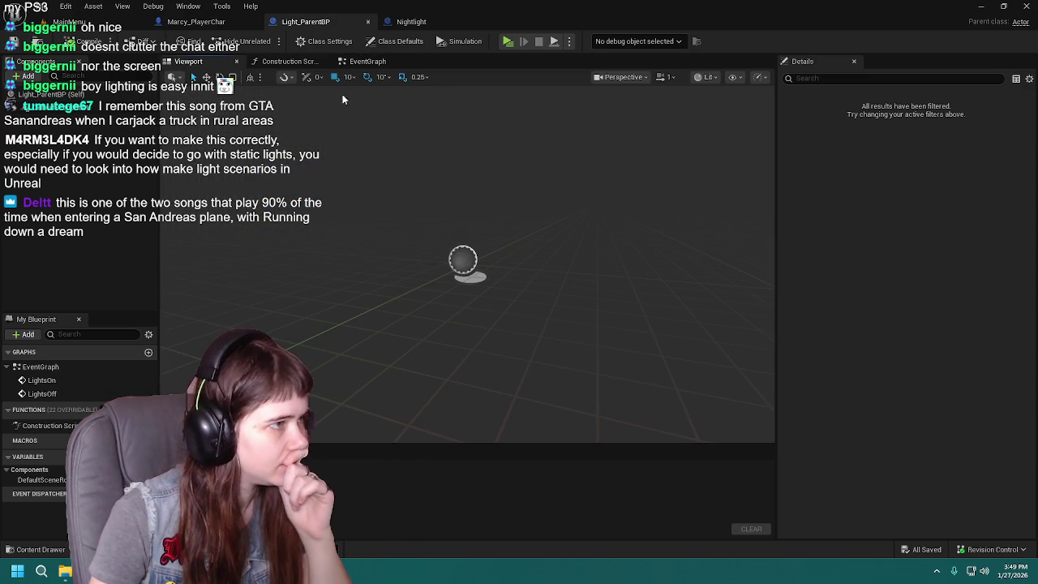
click(361, 60)
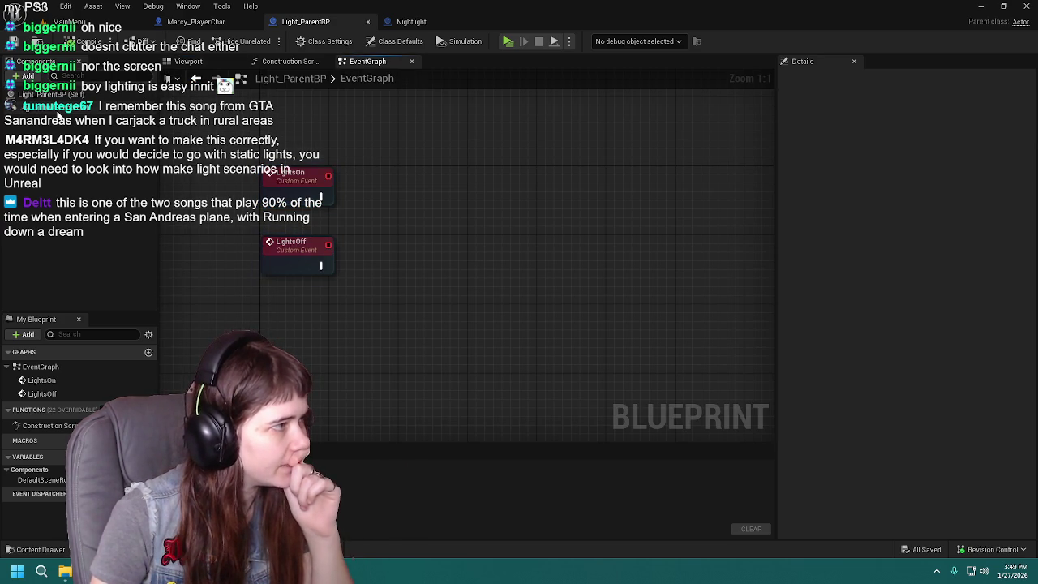
click(49, 94)
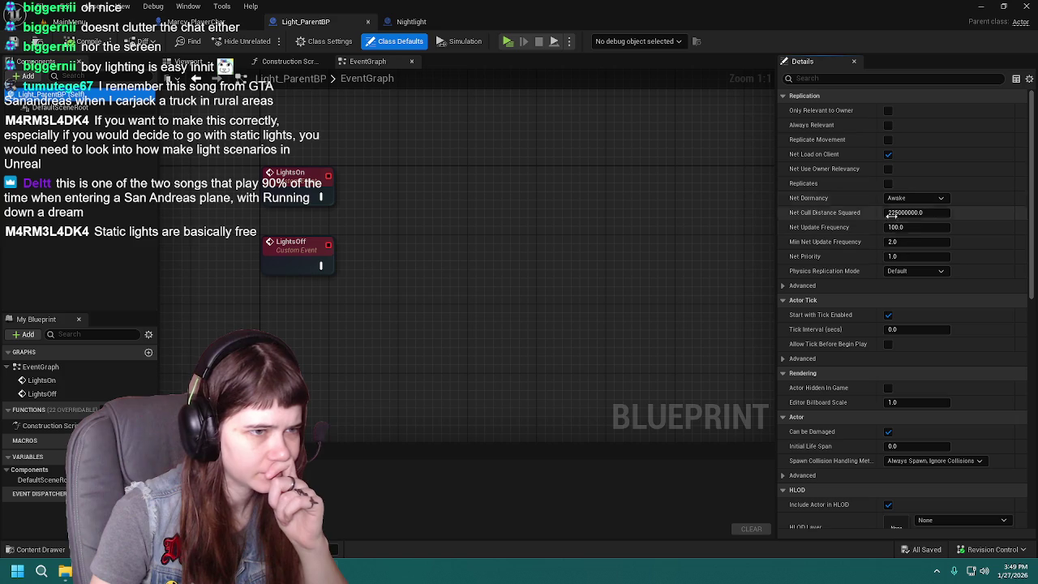
drag(320, 196, 309, 198)
click(307, 199)
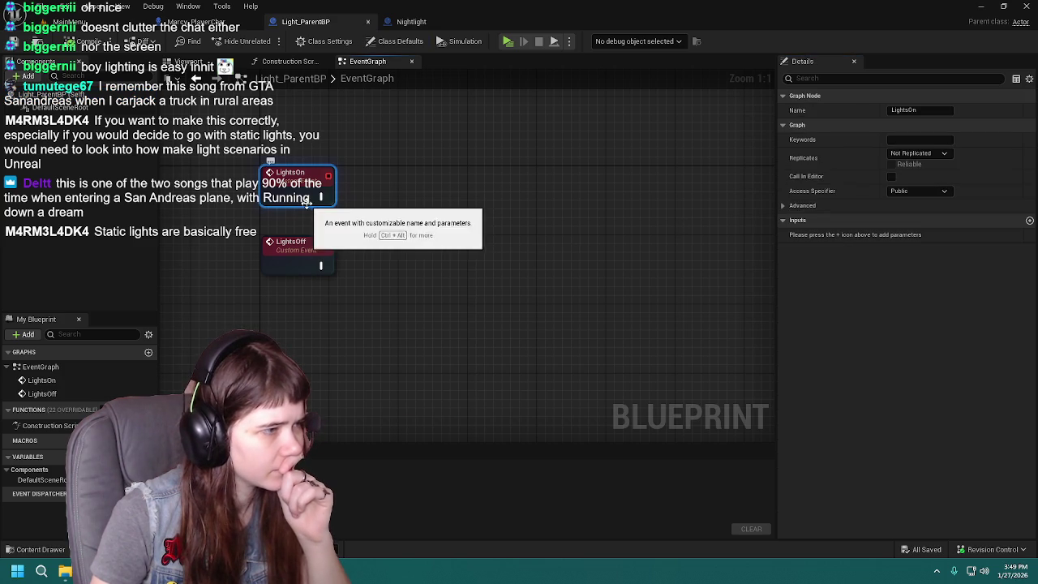
click(316, 259)
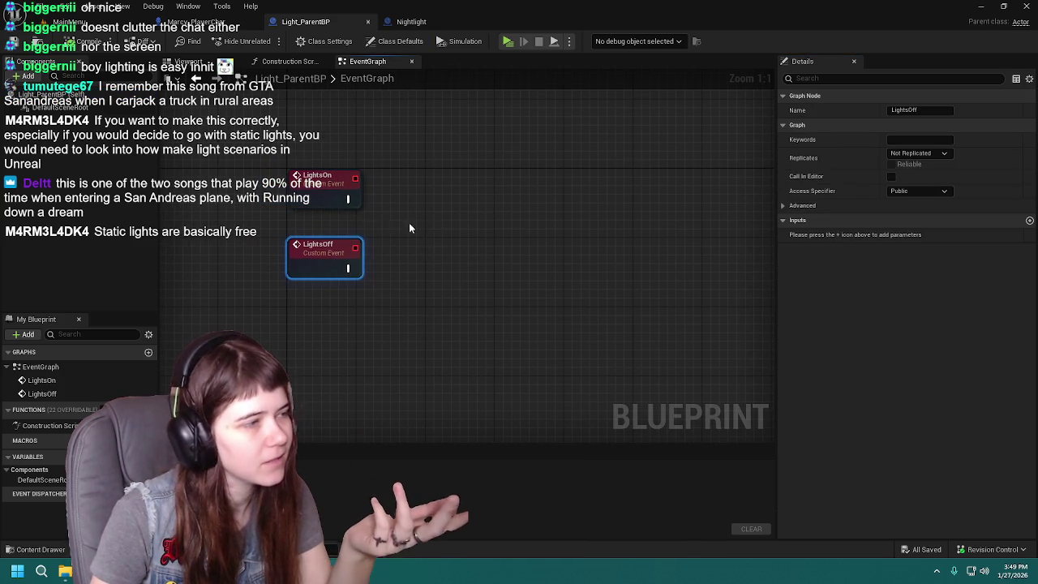
click(320, 185)
Step: Go to the Nightlight graph and jump to its Event LightsOff logic
click(405, 23)
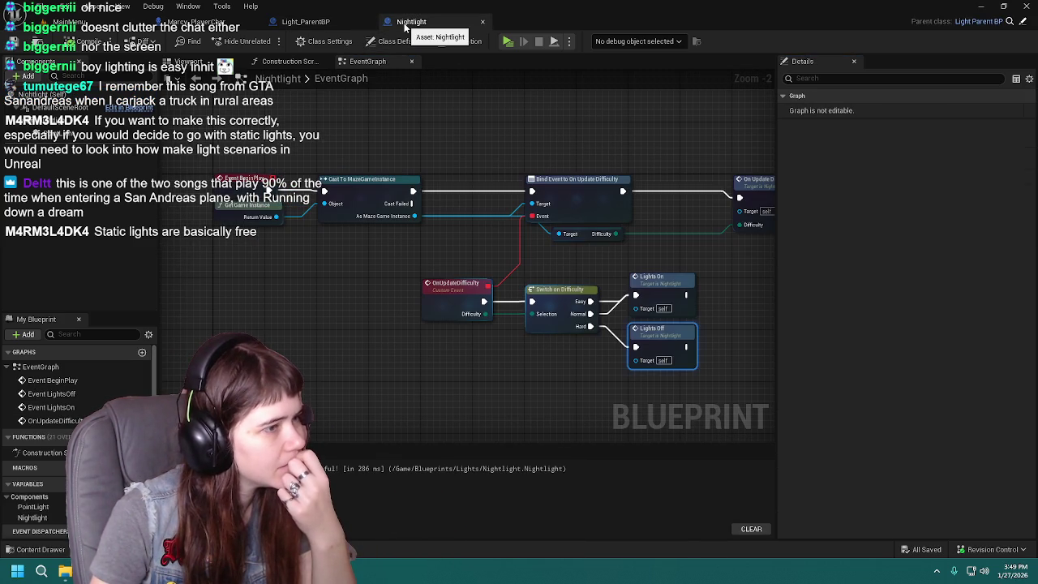
click(306, 21)
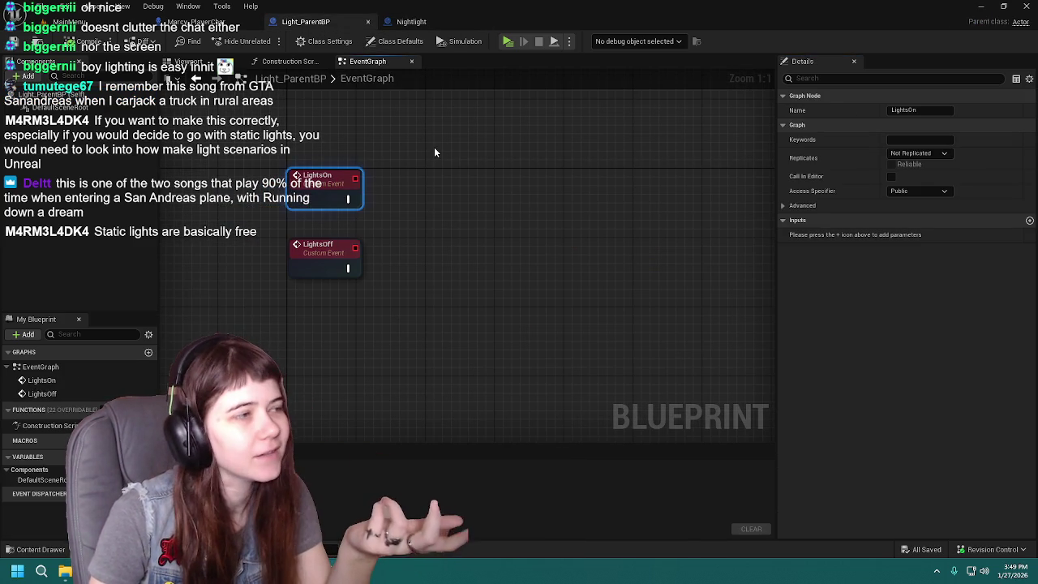
click(423, 29)
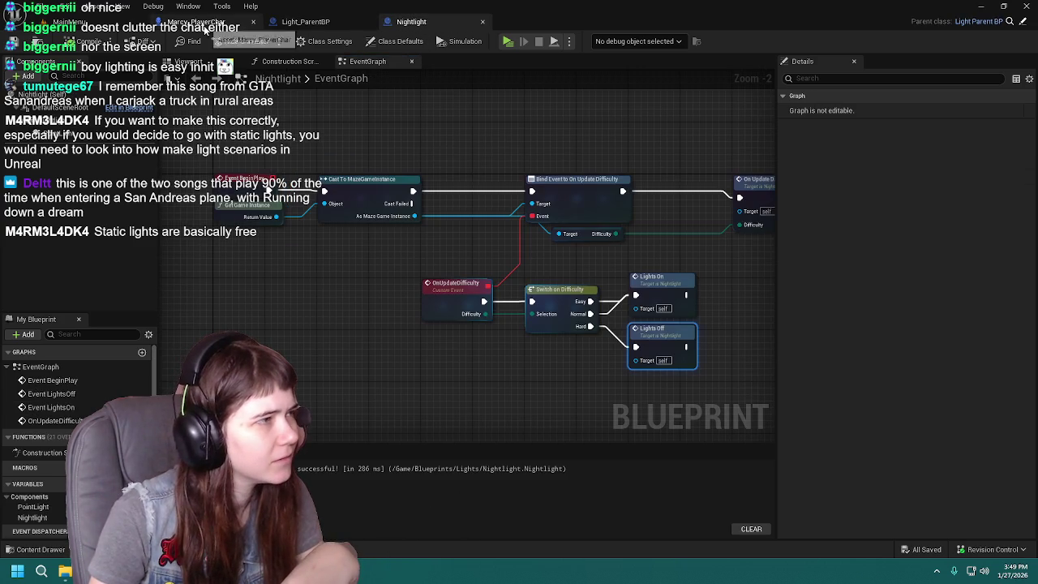
mouse_move(378, 359)
mouse_down()
mouse_move(327, 313)
mouse_move(316, 320)
mouse_move(382, 322)
mouse_move(314, 321)
mouse_up()
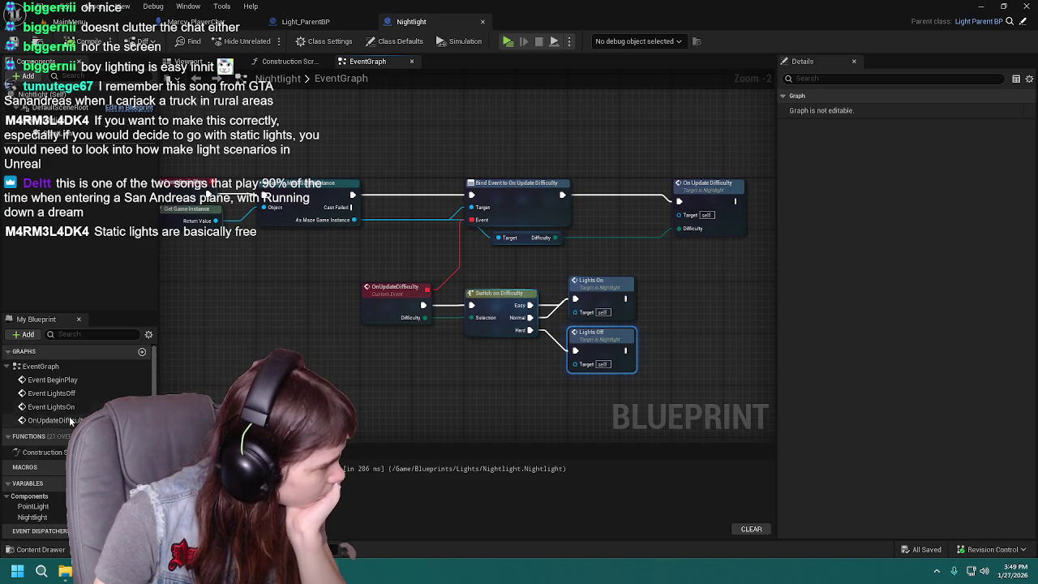
double_click(57, 394)
Step: Zoom in on the Set Intensity (1000/0) and Lights Emissive (10/0.025) parameter nodes
drag(356, 322, 211, 361)
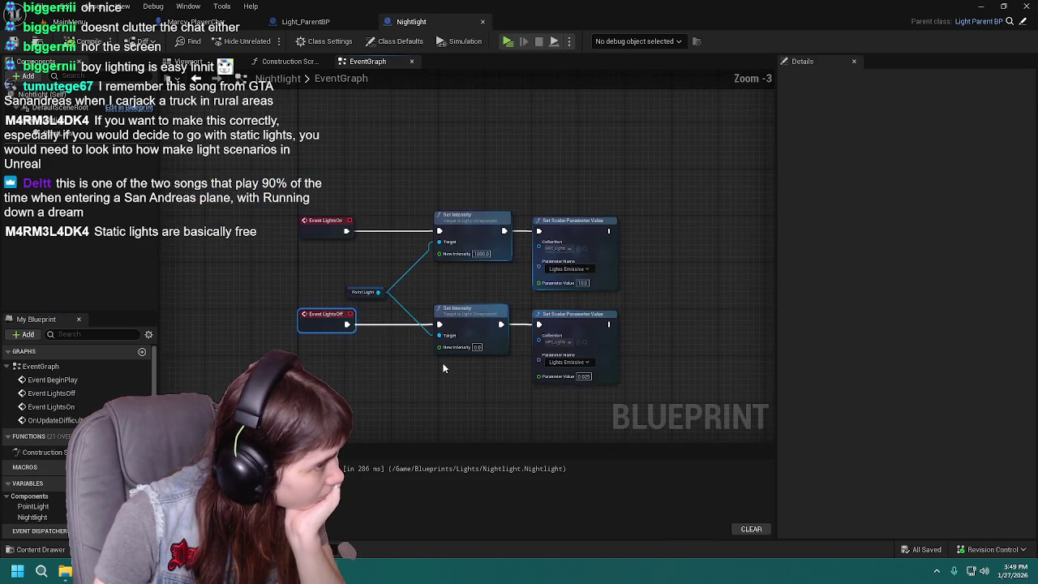
scroll(402, 331, down, 1)
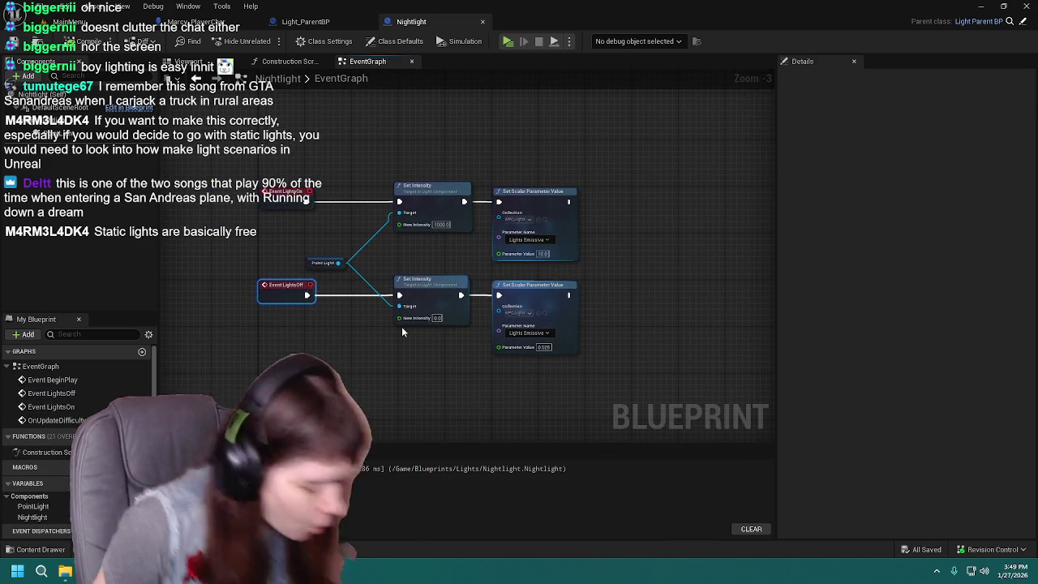
scroll(401, 327, down, 2)
scroll(418, 333, up, 2)
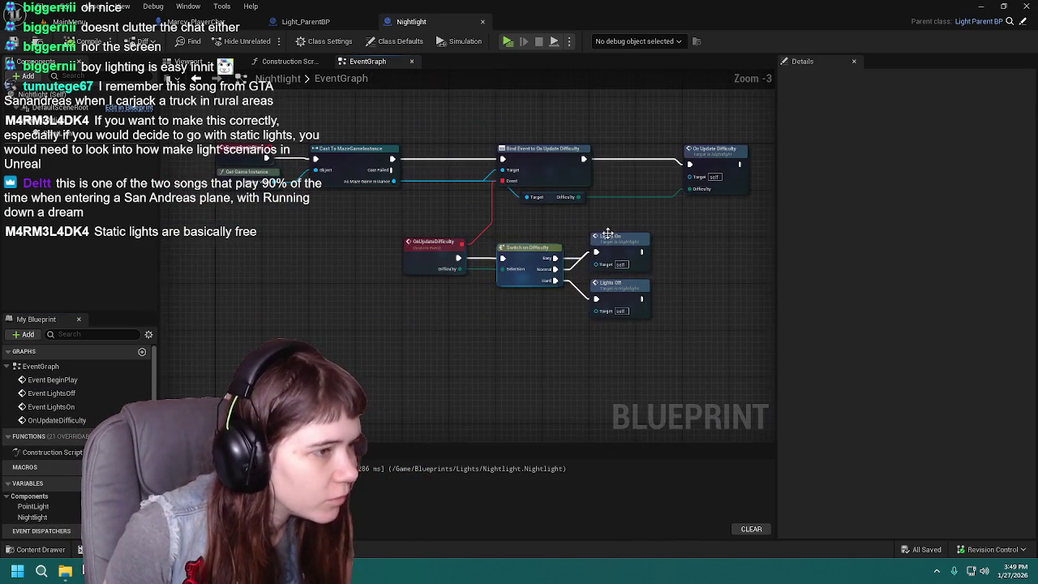
scroll(268, 201, down, 1)
scroll(268, 201, up, 1)
scroll(324, 203, down, 1)
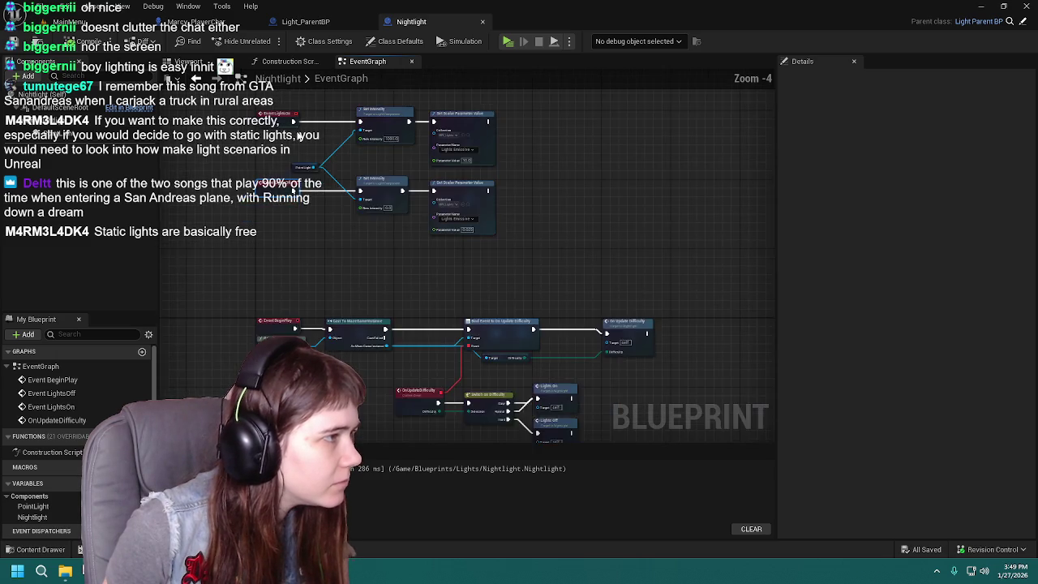
drag(568, 414, 567, 324)
Step: Check the parent LightsOn definition, return to Nightlight, and locate the MPC_Lights collection
double_click(568, 325)
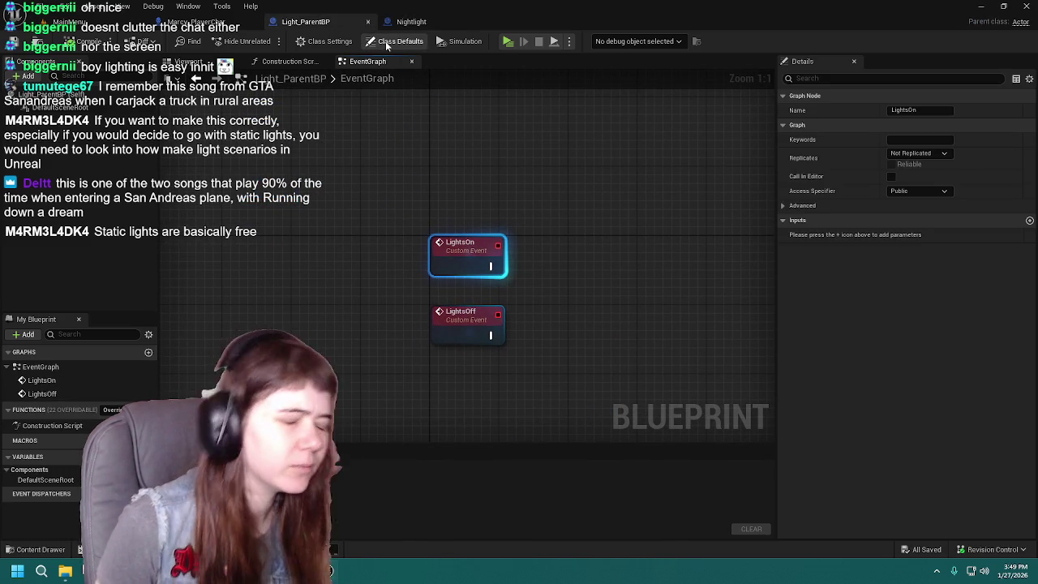
click(414, 21)
scroll(443, 232, up, 3)
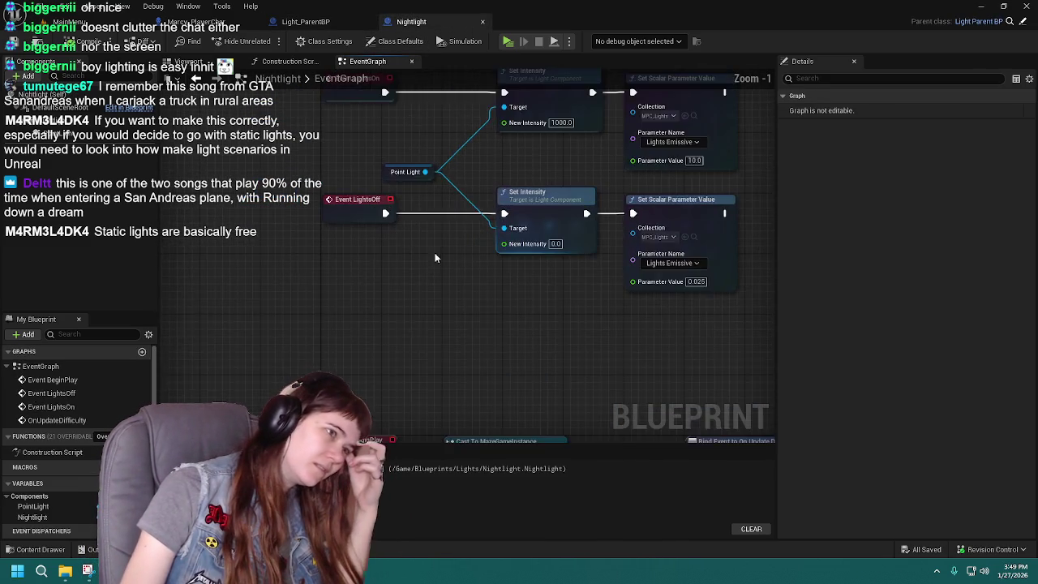
drag(438, 372, 429, 321)
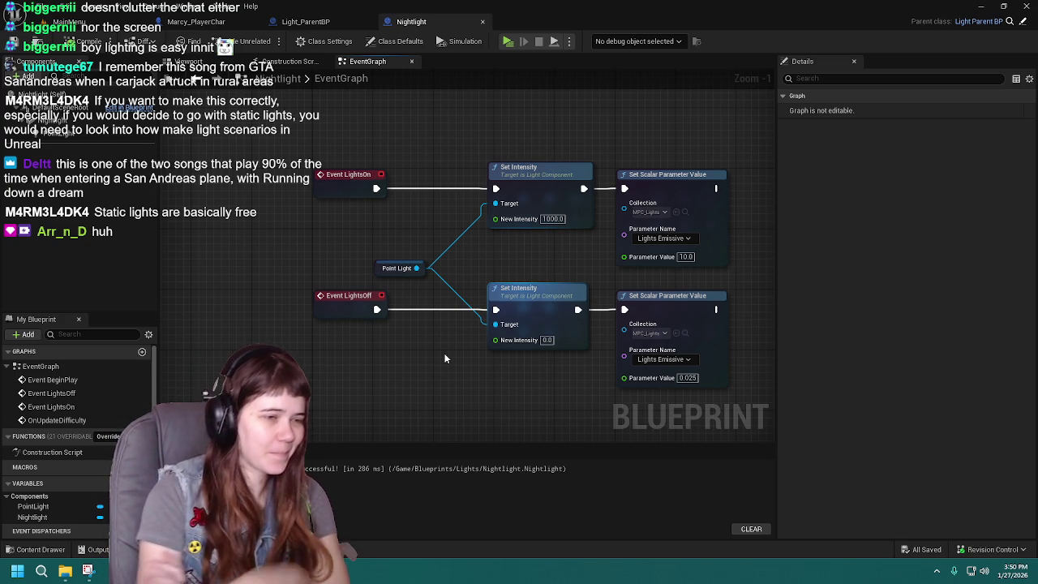
click(683, 333)
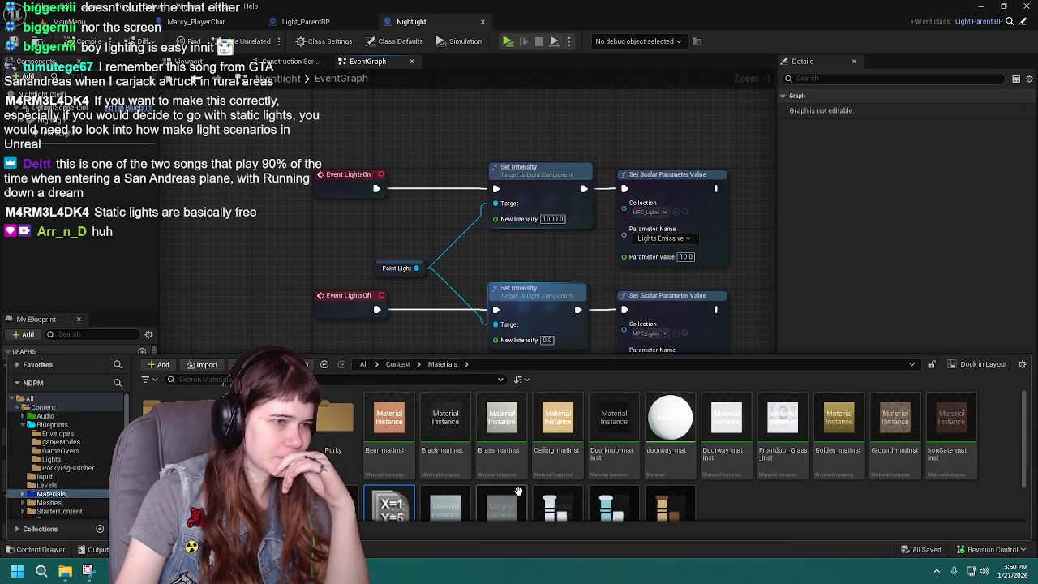
double_click(401, 493)
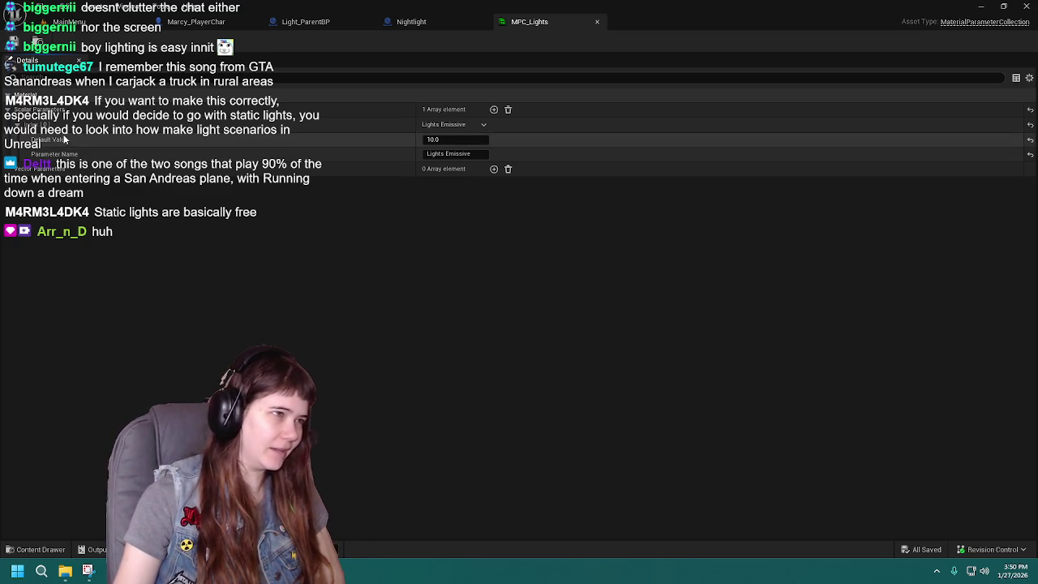
click(14, 126)
click(15, 126)
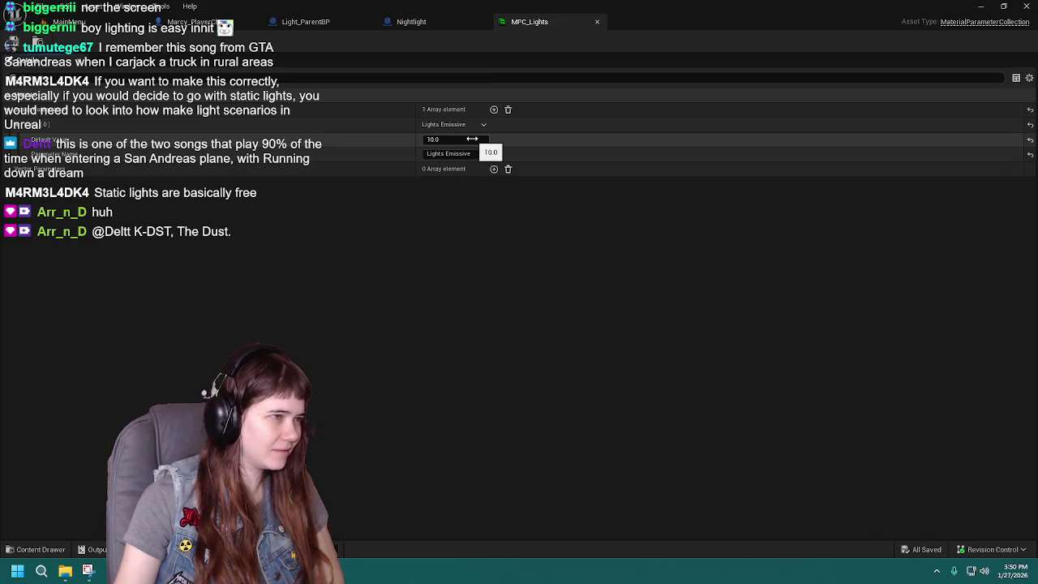
click(597, 22)
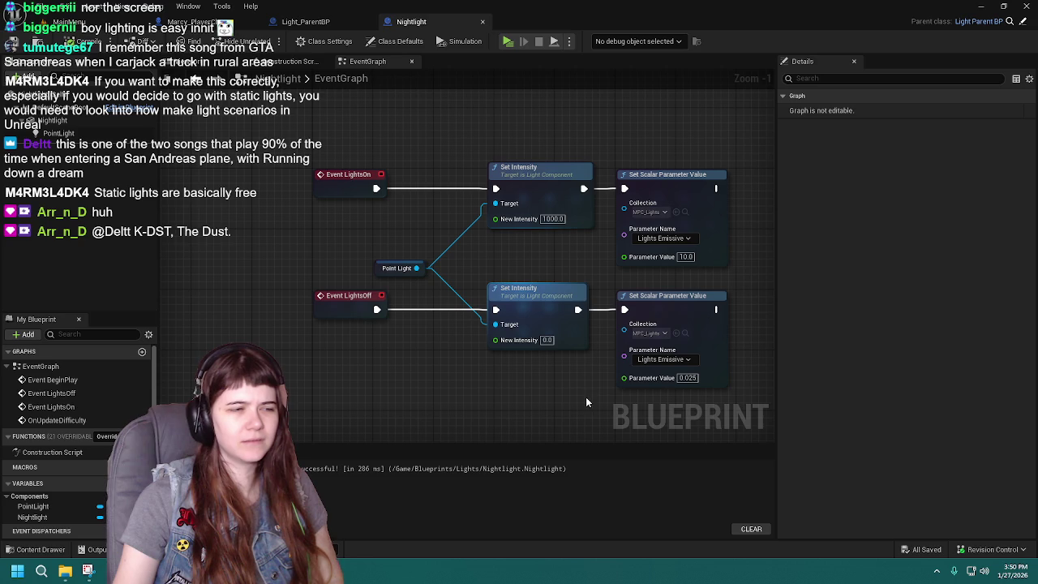
drag(611, 308, 530, 243)
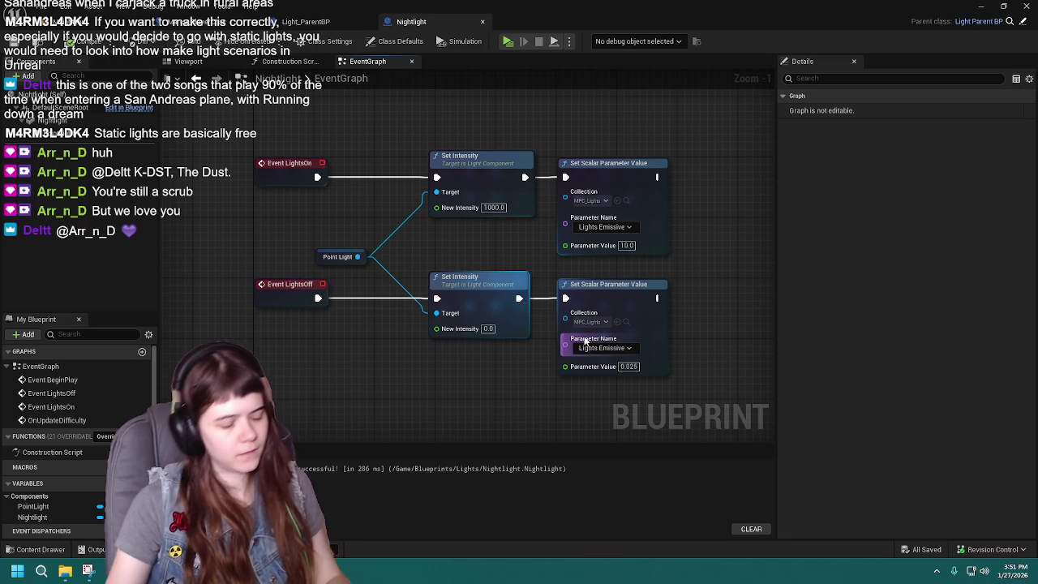
drag(424, 115, 671, 260)
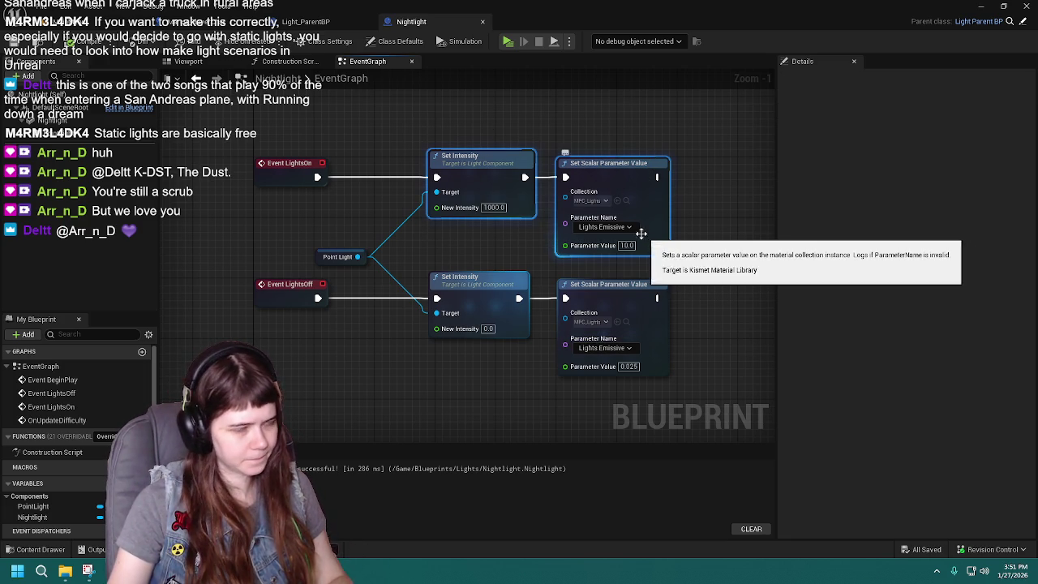
Step: Paste the copied nodes into Light_ParentBP and wire LightsOn to the Set Intensity node
click(308, 24)
key(ctrl+v)
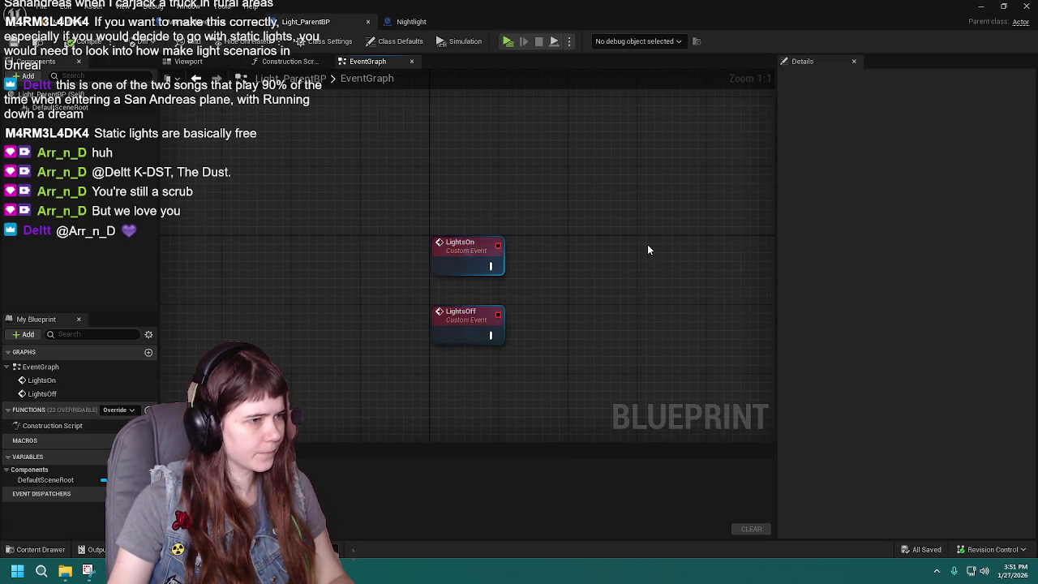
key(Home)
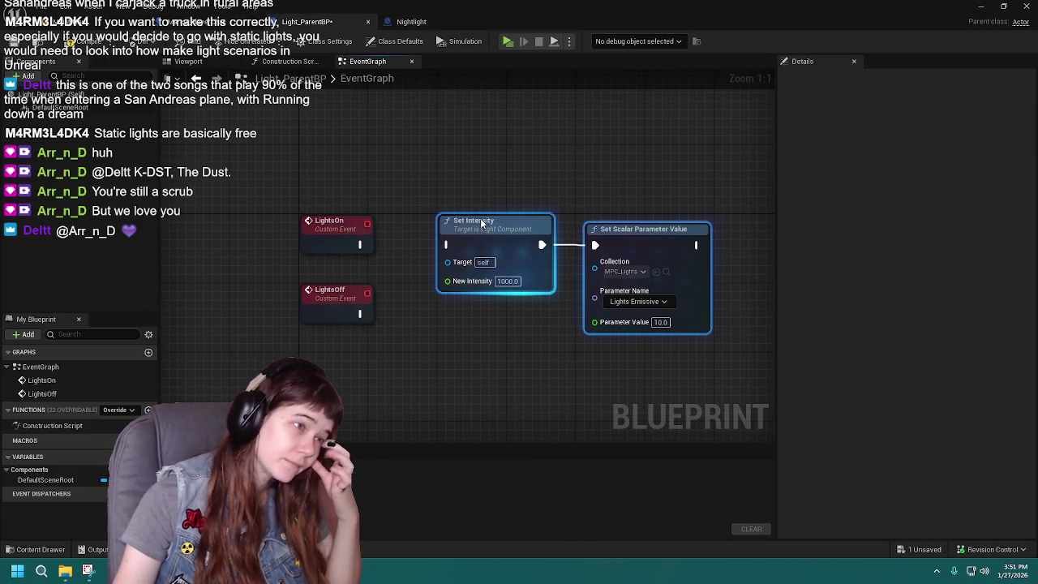
drag(420, 256, 410, 192)
scroll(409, 193, down, 1)
drag(340, 229, 335, 330)
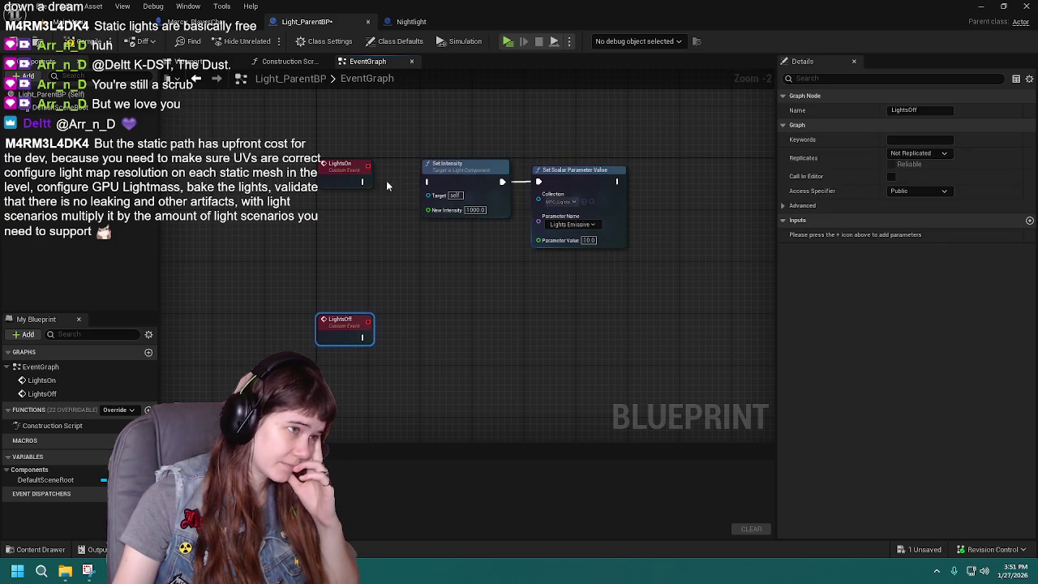
drag(363, 182, 427, 182)
drag(423, 259, 411, 230)
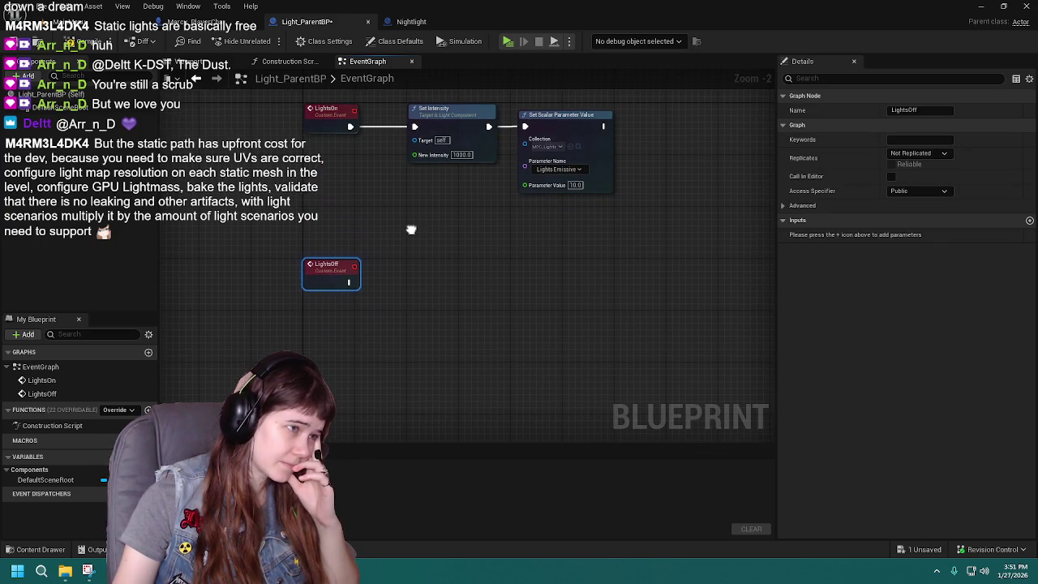
Step: Copy Nightlight's lower Set Intensity/Set Scalar Parameter Value pair and paste it beside LightsOff
click(411, 21)
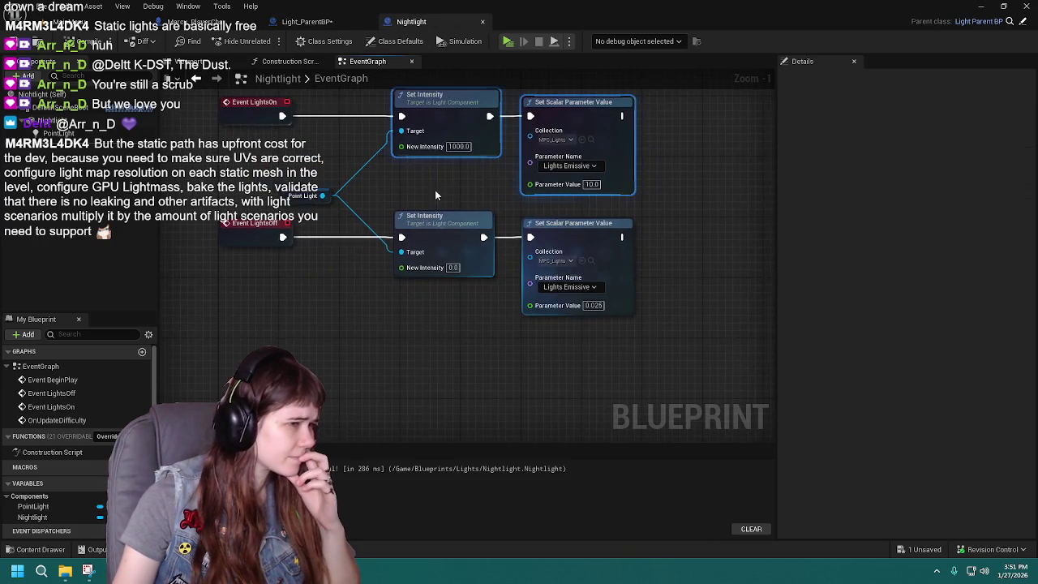
drag(381, 258, 584, 284)
key(ctrl+c)
click(307, 21)
key(ctrl+v)
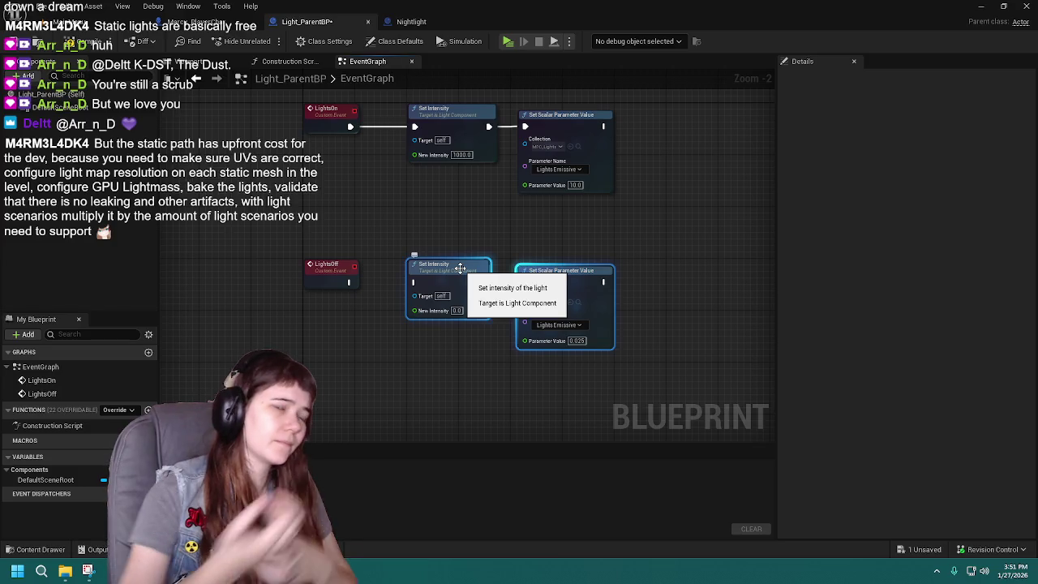
click(203, 62)
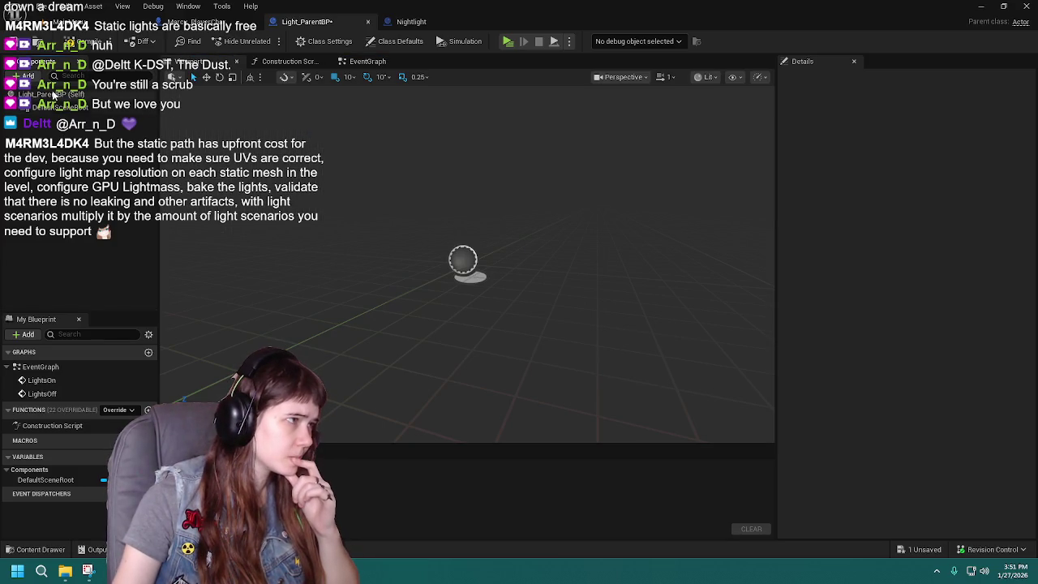
Step: Add a Point Light component at intensity 1000, compile, and drag its reference into the graph
click(30, 76)
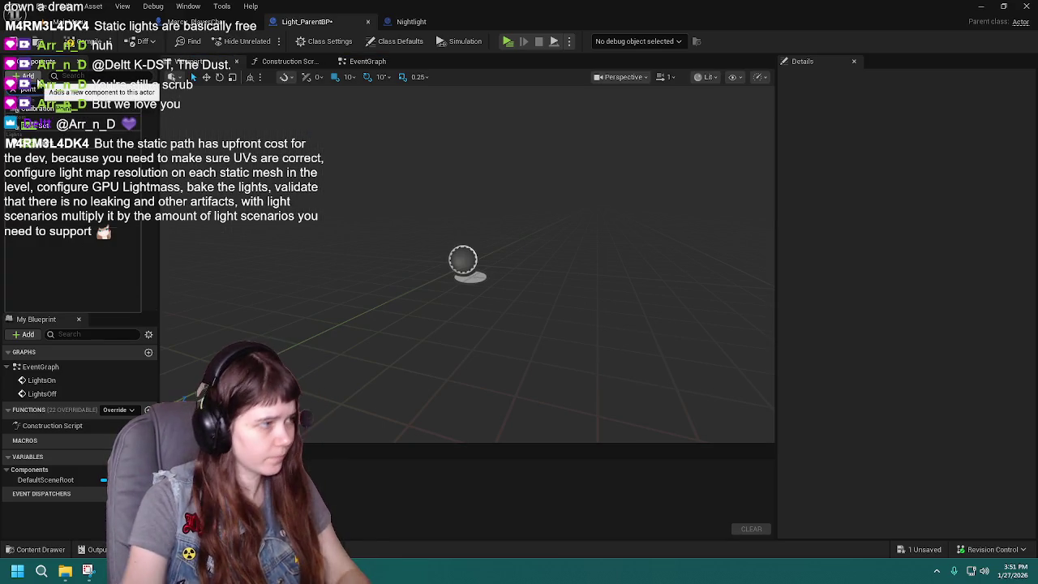
click(37, 164)
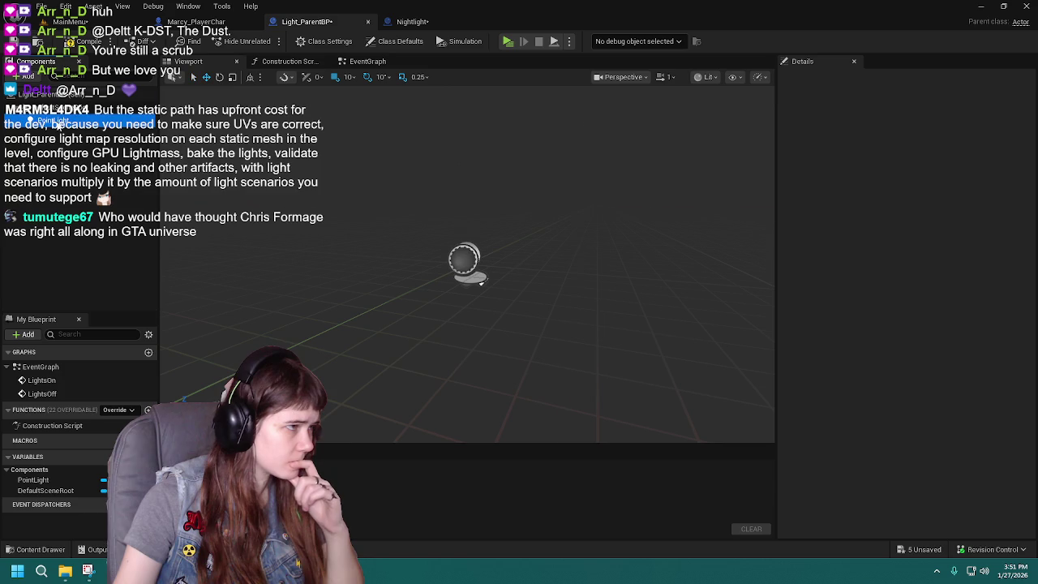
click(931, 285)
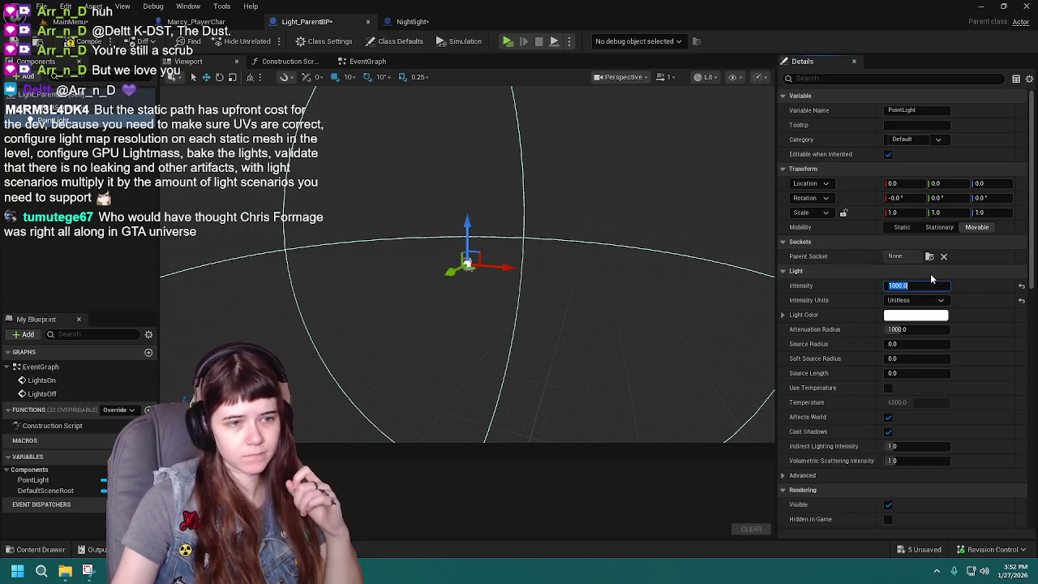
click(59, 43)
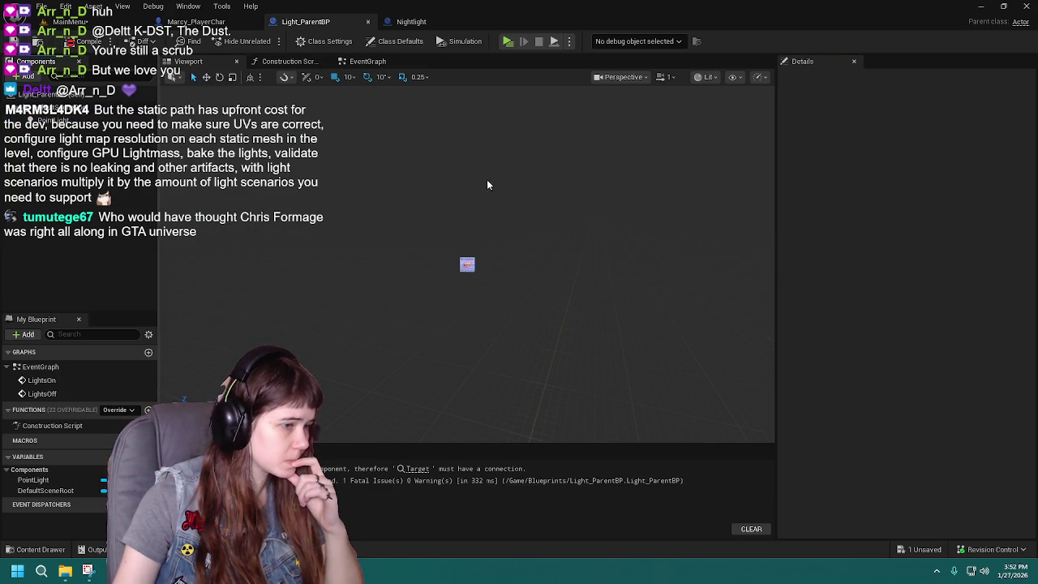
click(365, 61)
mouse_move(75, 124)
mouse_down()
mouse_move(266, 151)
mouse_move(332, 203)
mouse_move(415, 139)
mouse_up()
Step: Wire Point Light into the lower Set Intensity target, connect LightsOff, and compile successfully
mouse_move(338, 201)
mouse_down()
mouse_move(405, 241)
mouse_move(414, 296)
mouse_up()
drag(349, 283, 414, 282)
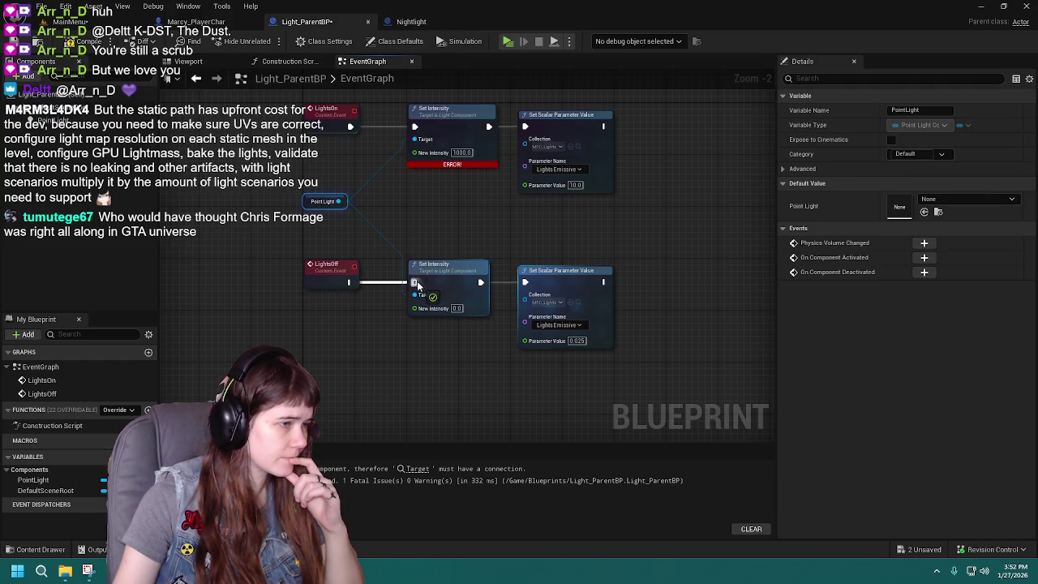
click(81, 41)
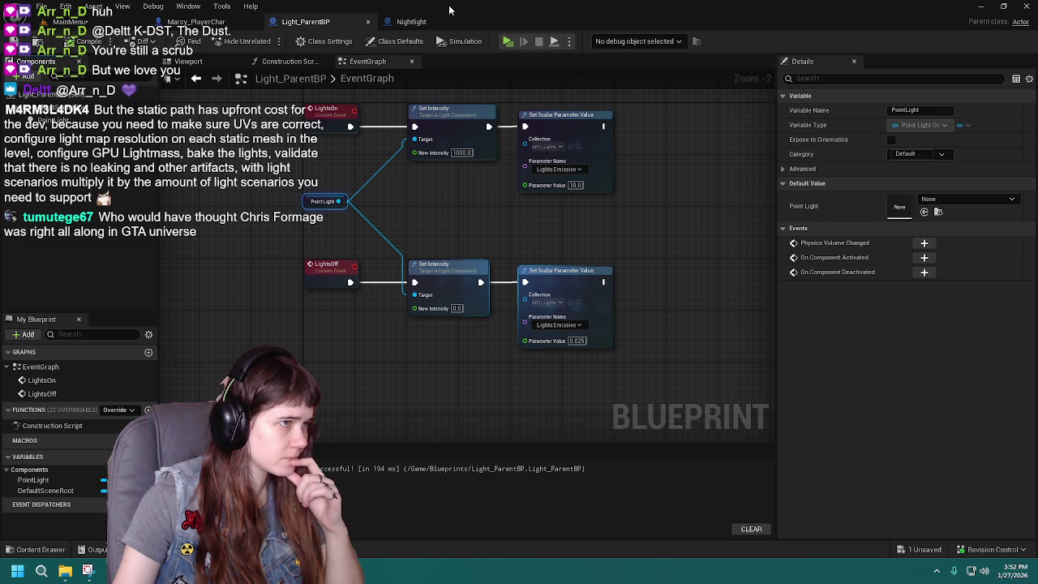
Step: Review Nightlight's Cast, Bind and Switch nodes and check the parent LightsOn event
click(438, 22)
mouse_move(374, 174)
mouse_down()
mouse_move(443, 282)
mouse_move(436, 231)
mouse_up()
mouse_move(580, 238)
mouse_down()
mouse_move(614, 333)
mouse_move(569, 278)
mouse_up()
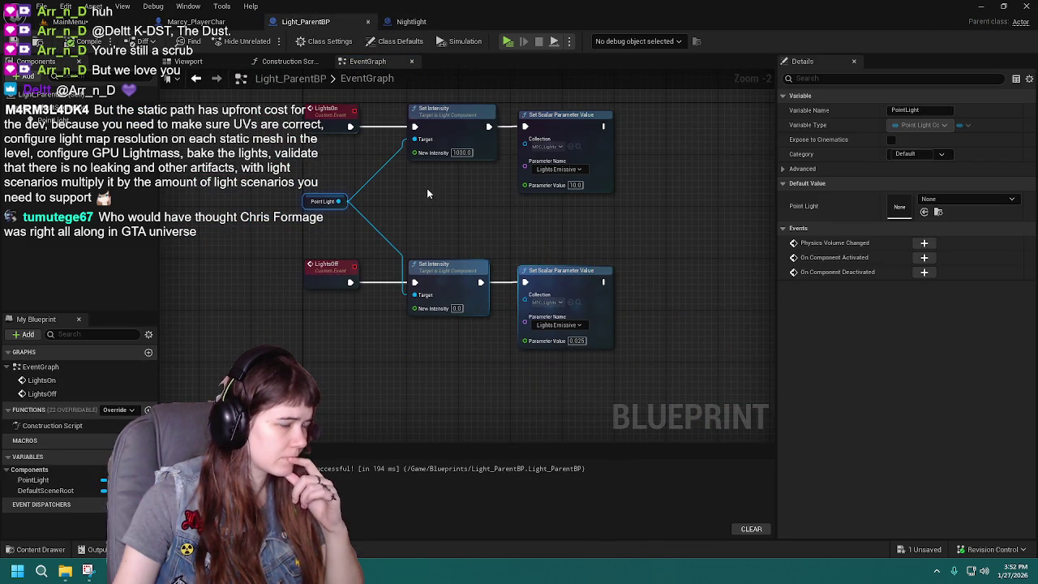
click(418, 24)
double_click(625, 332)
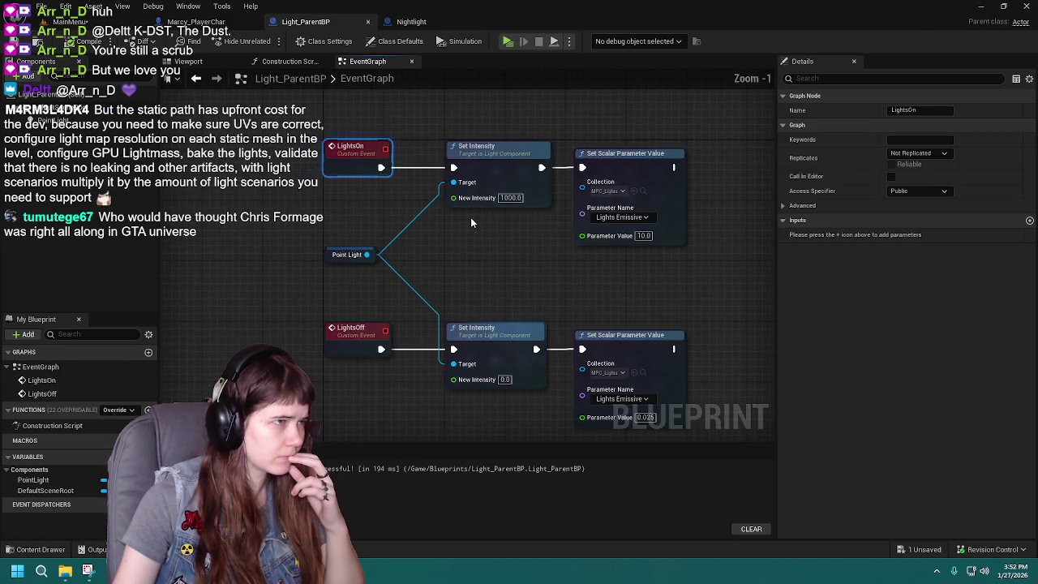
click(434, 24)
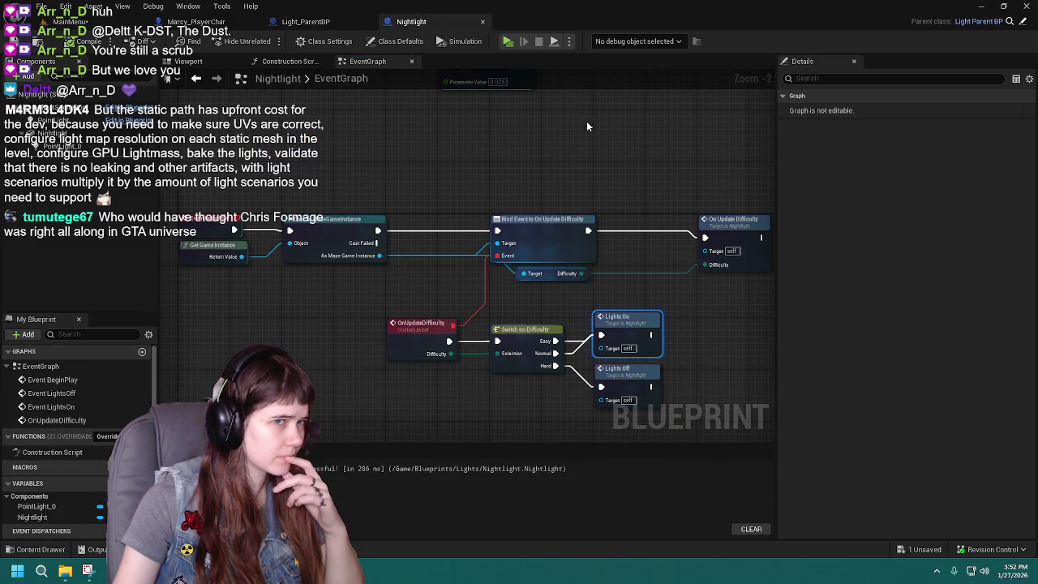
Step: Disconnect Nightlight's two Set Intensity nodes from their events, save, and save all from MainMenu
mouse_move(426, 178)
mouse_down()
mouse_move(484, 260)
mouse_move(539, 373)
mouse_move(371, 144)
mouse_move(498, 376)
mouse_move(413, 146)
mouse_up()
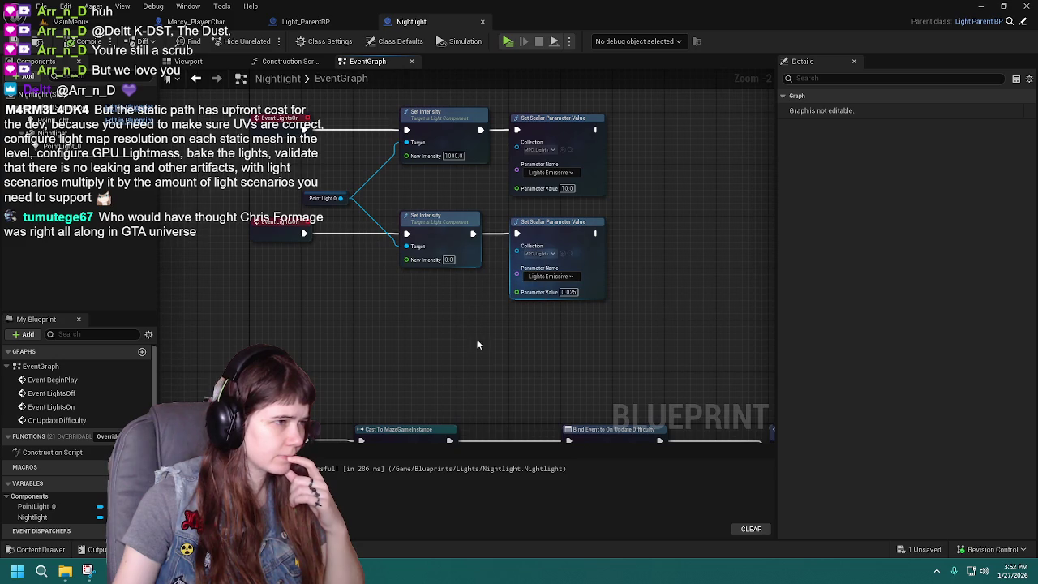
alt+click(304, 129)
alt+click(303, 234)
key(ctrl+s)
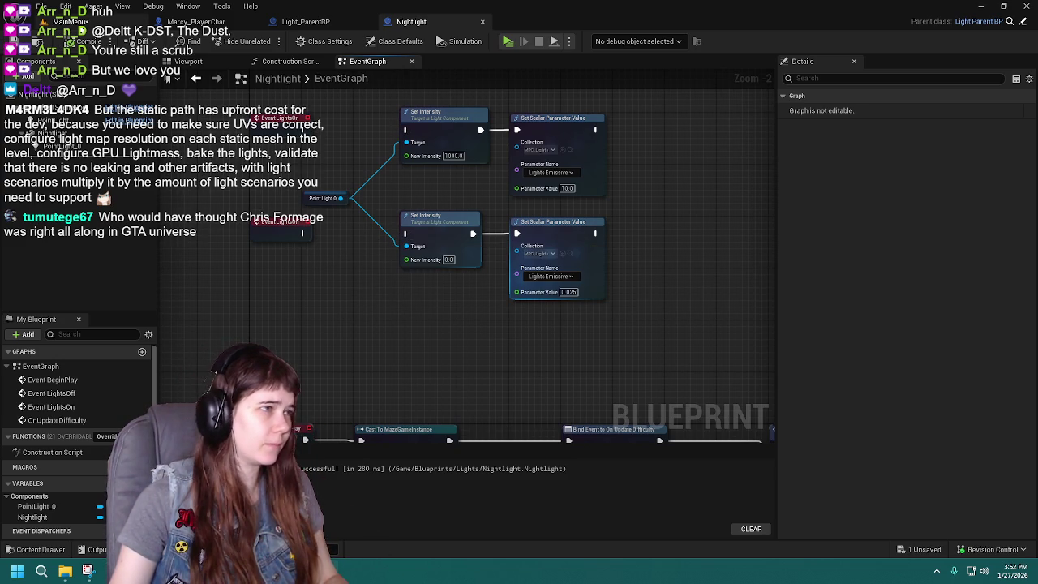
click(77, 21)
key(ctrl+s)
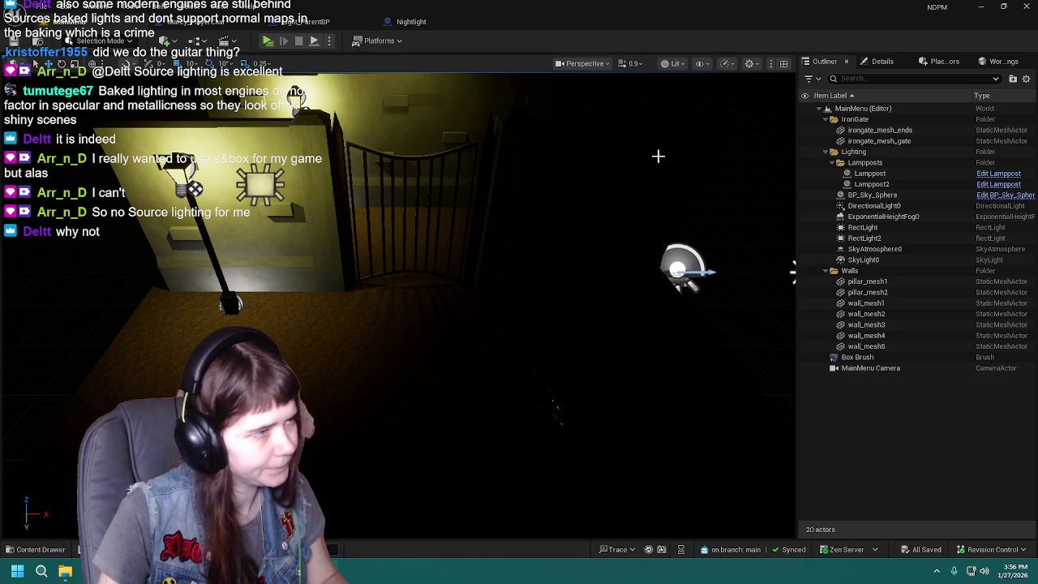
Step: Select the lamppost in the MainMenu level and open its Lamppost blueprint
drag(440, 230, 440, 284)
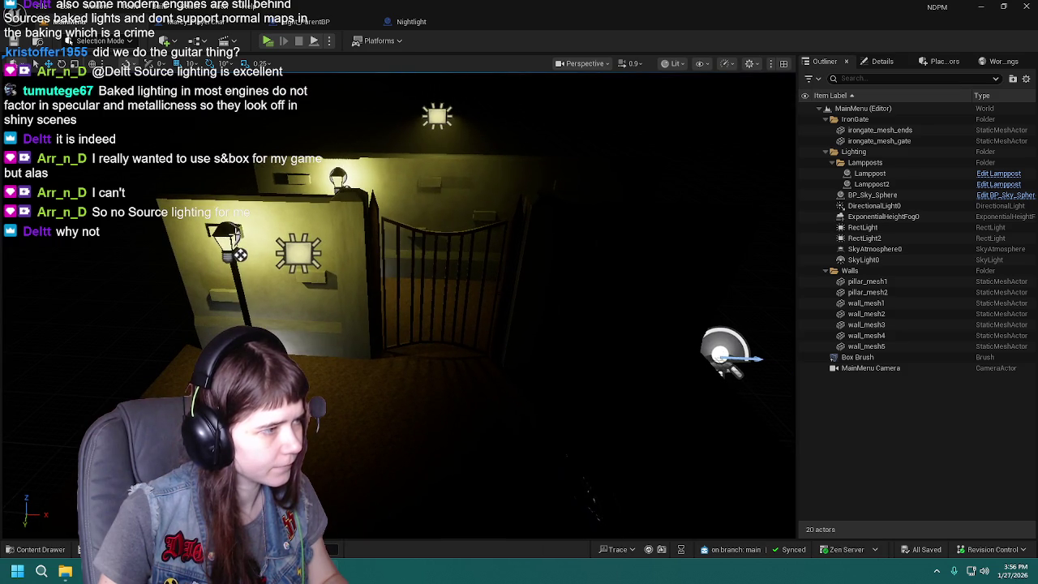
click(233, 232)
click(998, 175)
Step: View the lamppost model in the Viewport and inspect PointLight_0's settings in Details
click(188, 60)
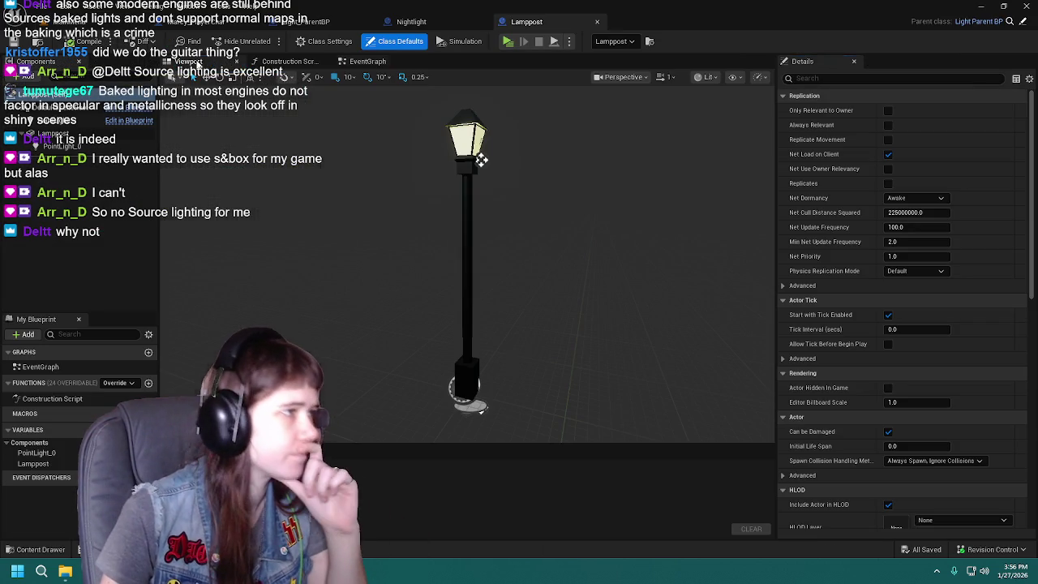
click(466, 166)
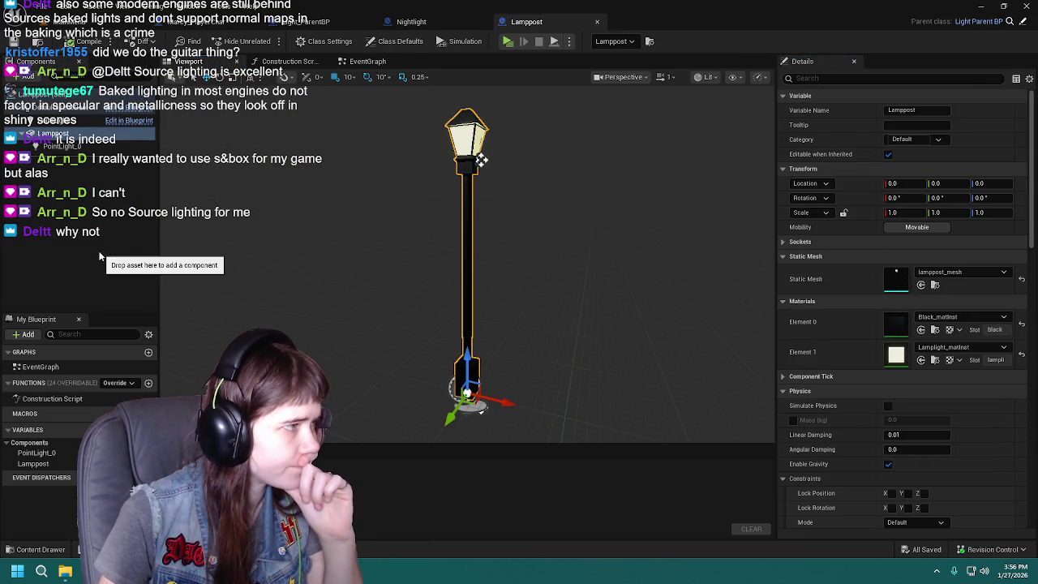
click(61, 146)
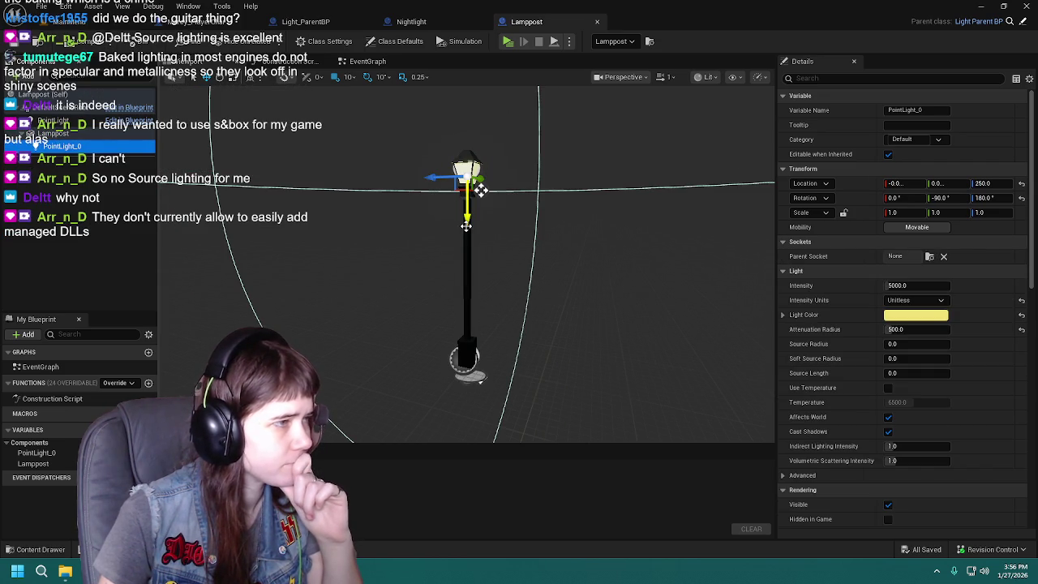
scroll(433, 220, up, 1)
scroll(408, 214, down, 1)
scroll(408, 213, up, 1)
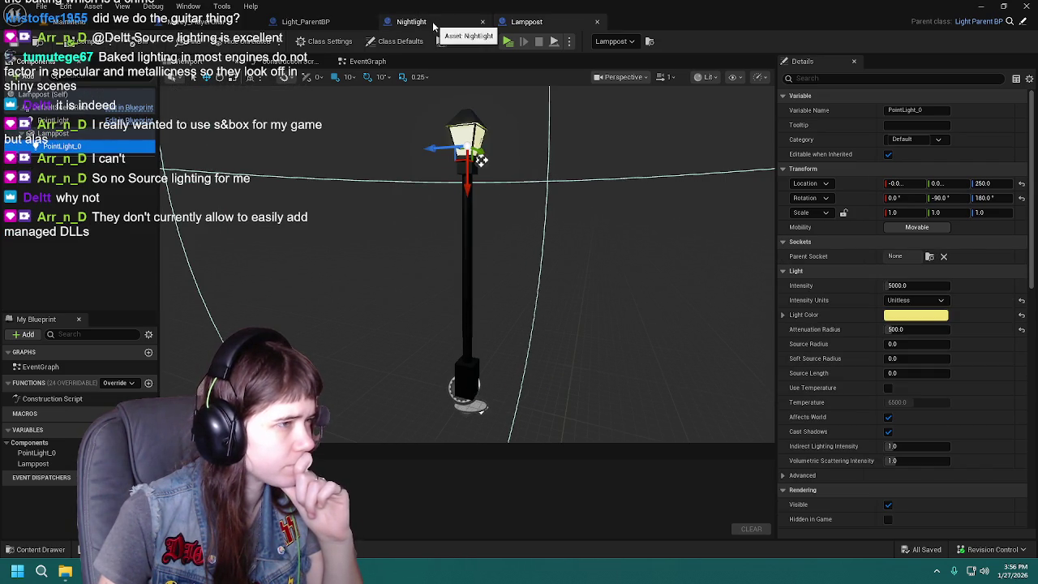
click(476, 372)
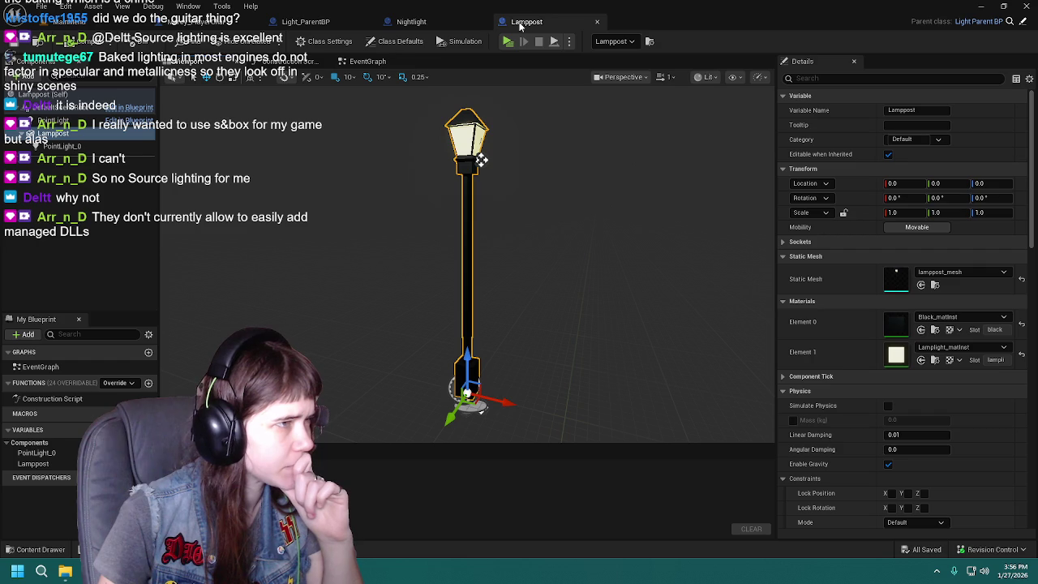
key(Escape)
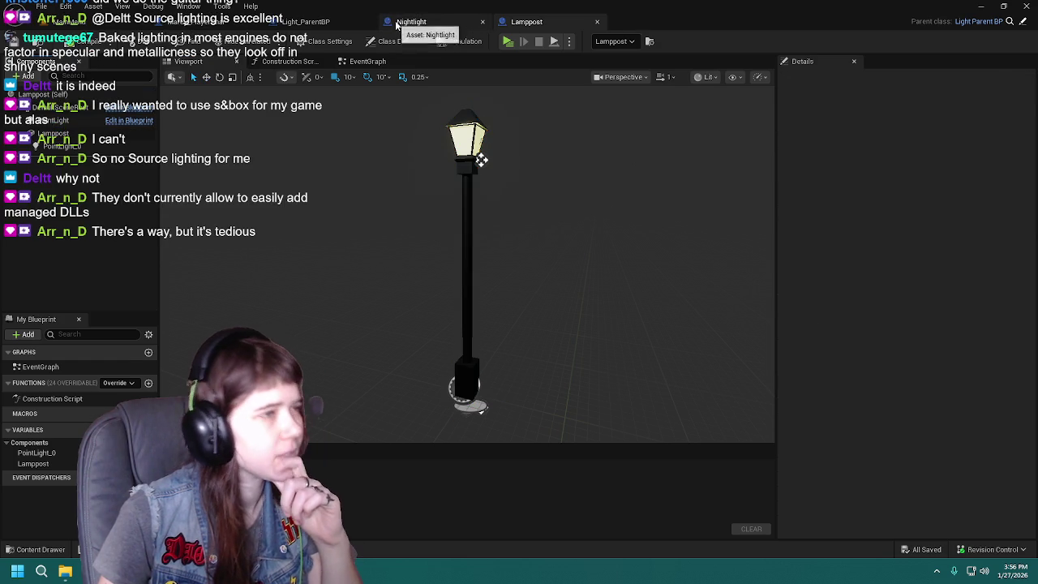
Step: Return to Light_ParentBP and display its 3D viewport preview
click(395, 22)
click(206, 22)
click(306, 22)
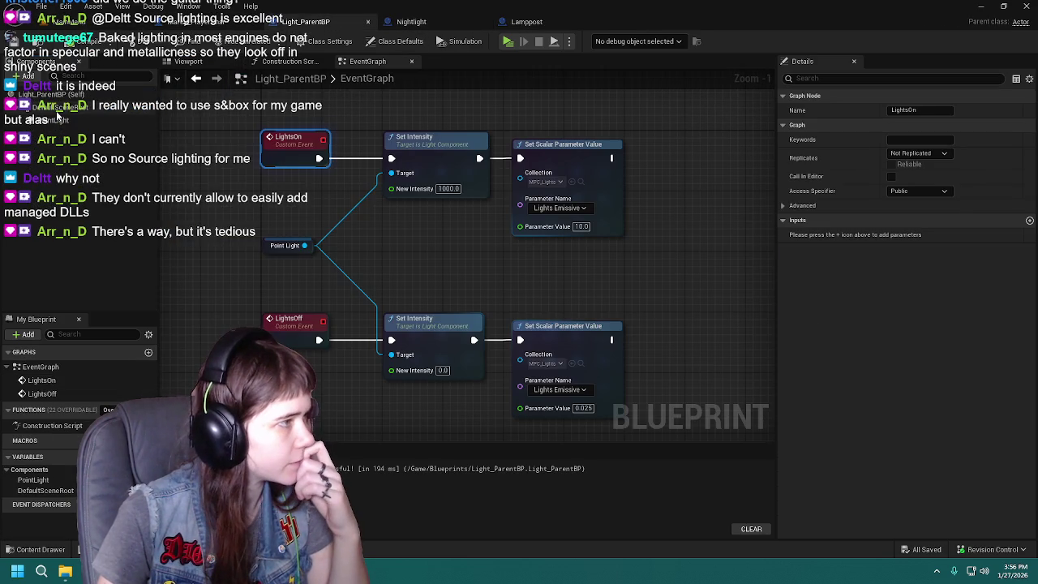
click(57, 119)
click(215, 62)
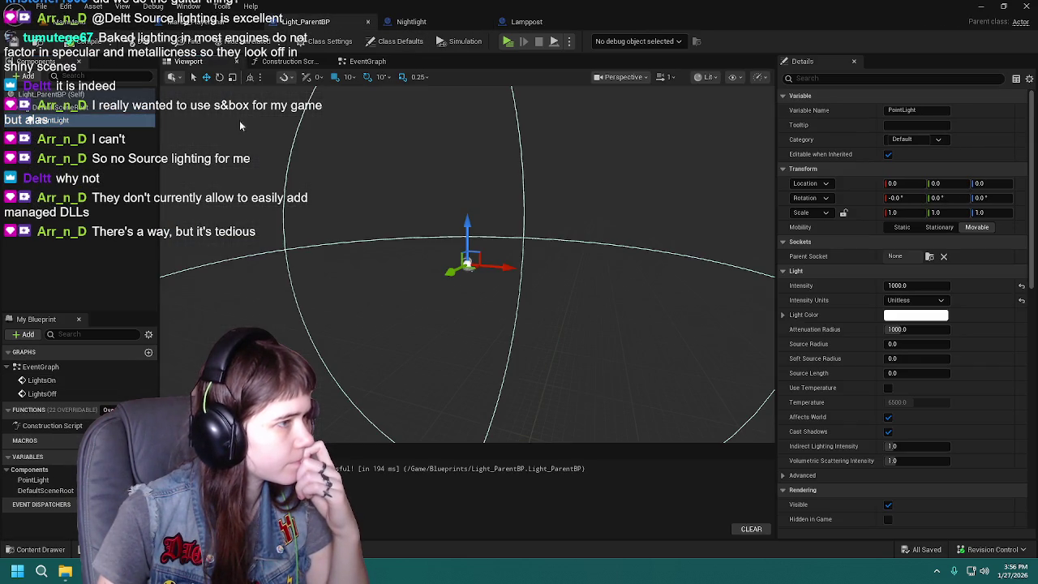
click(46, 252)
Step: Add a StaticMesh component and attach the PointLight beneath it
click(26, 76)
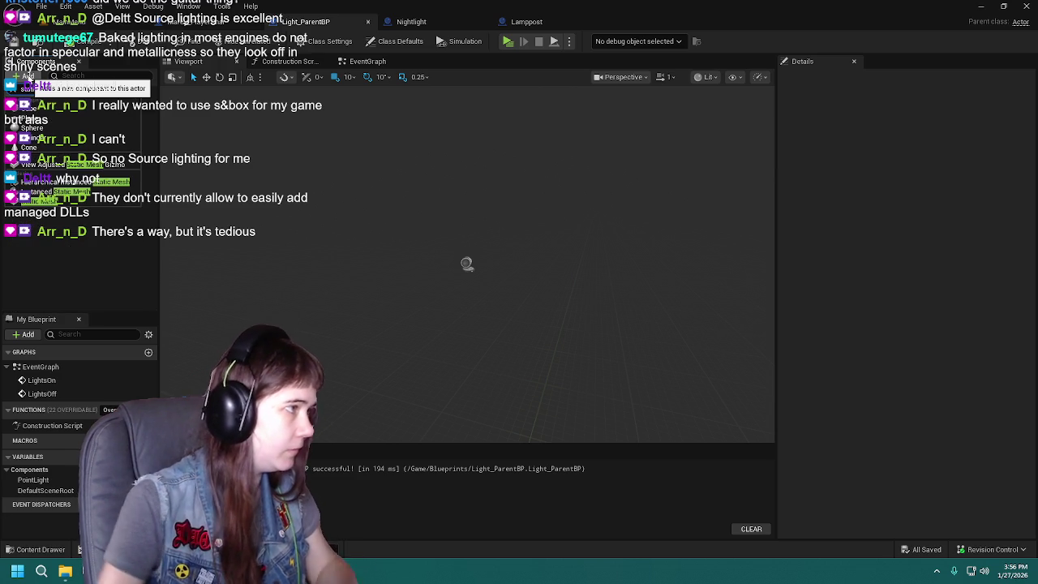
click(67, 180)
click(67, 180)
click(48, 120)
drag(49, 133, 55, 122)
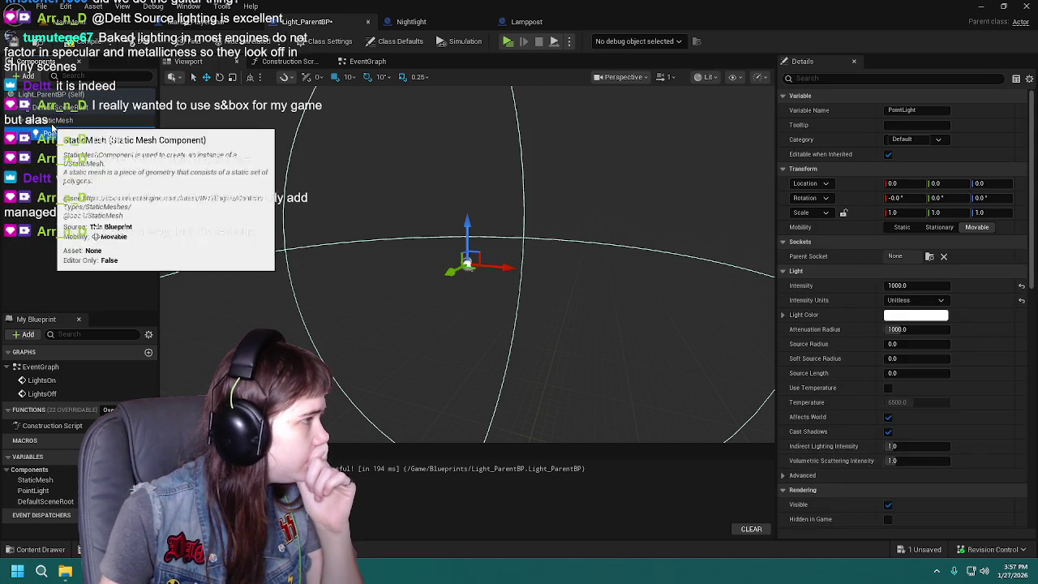
Step: Rename the StaticMesh component to LightMesh and save the blueprint
click(47, 120)
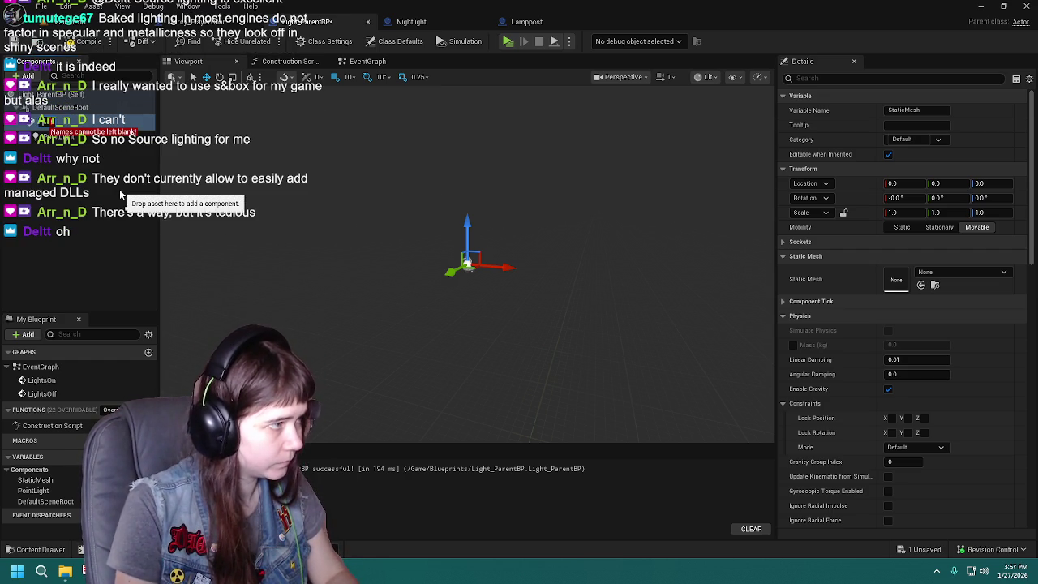
text(LightMesh)
key(Return)
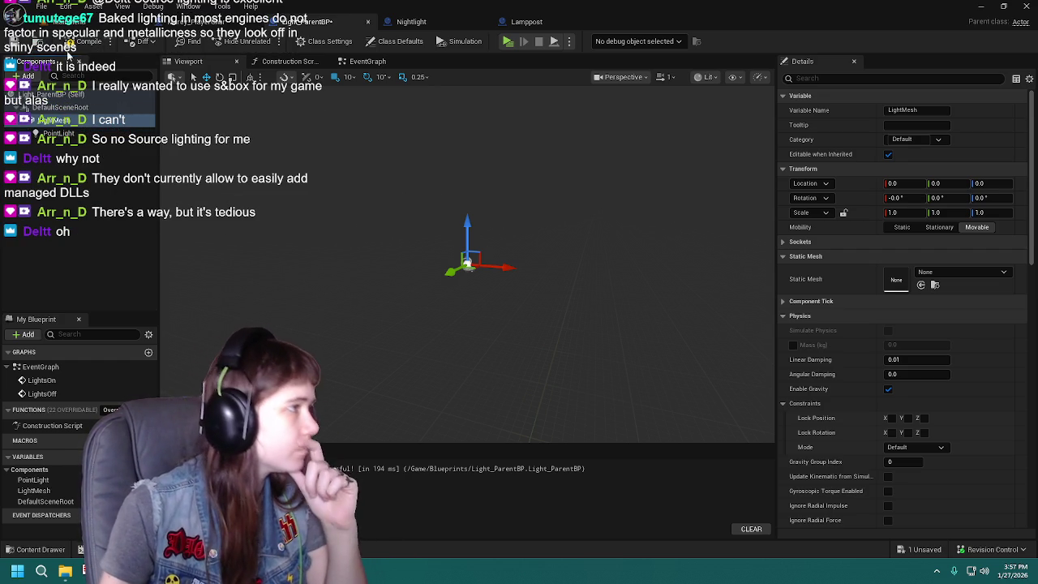
key(ctrl+s)
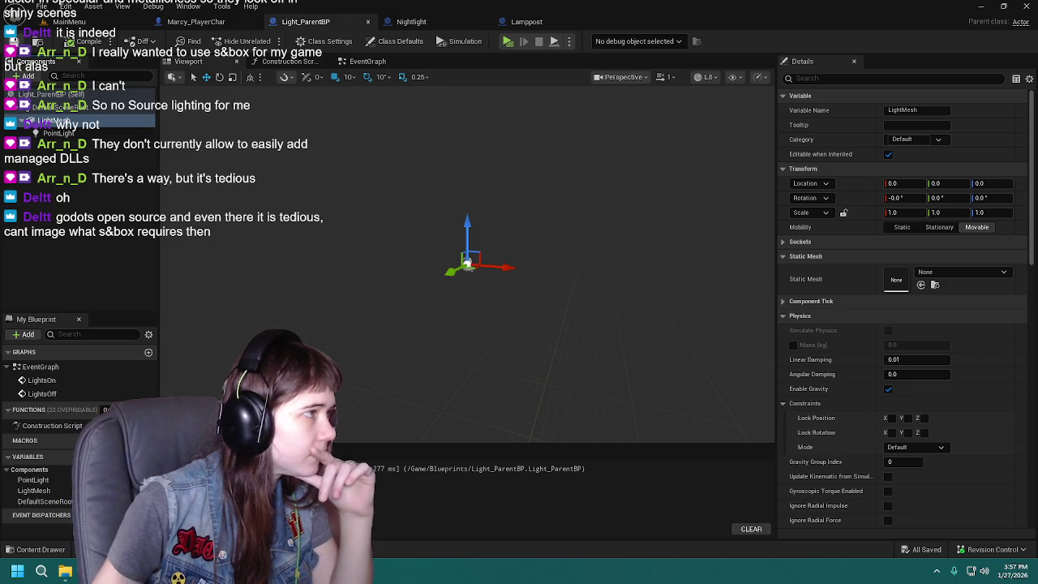
click(411, 21)
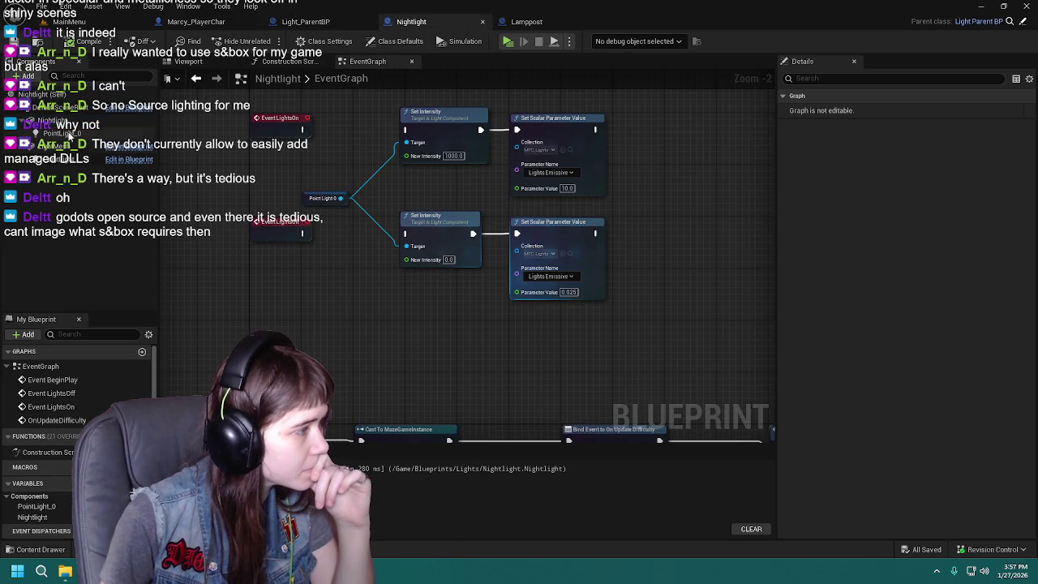
Step: Show the Nightlight viewport and browse the Content Drawer to Blueprints > Lights
click(188, 61)
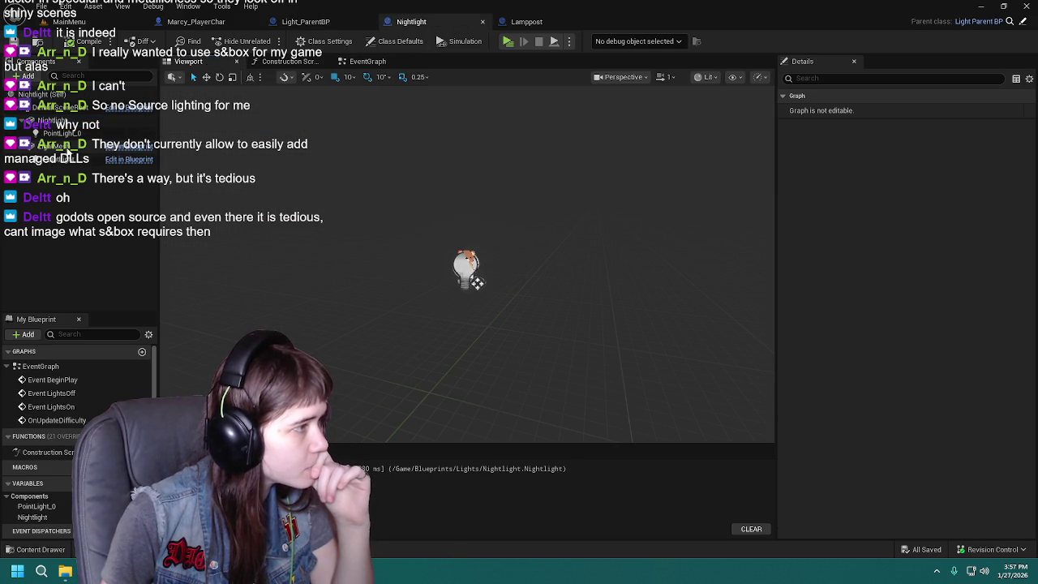
click(524, 22)
click(421, 22)
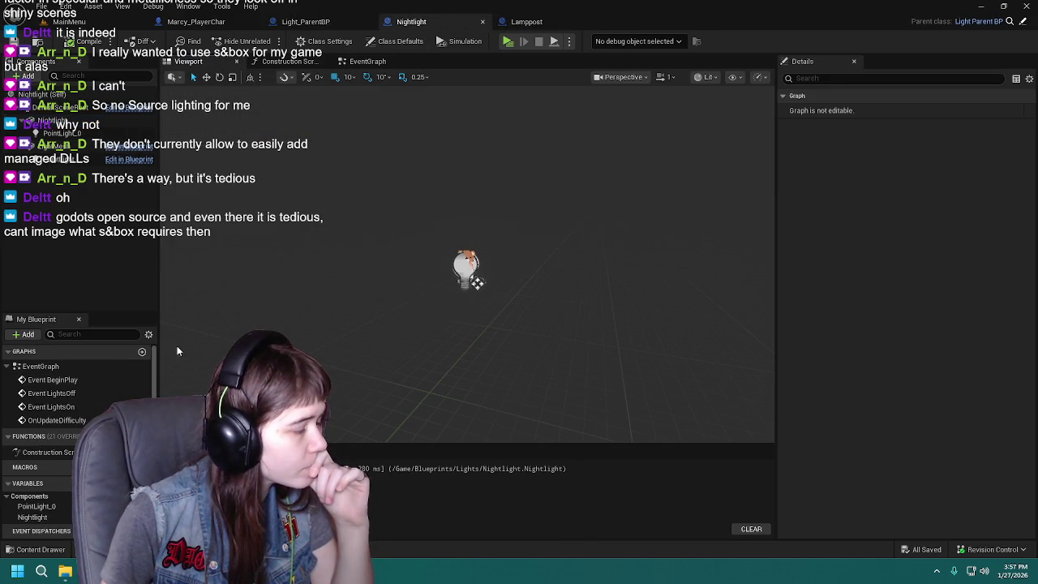
key(ctrl+space)
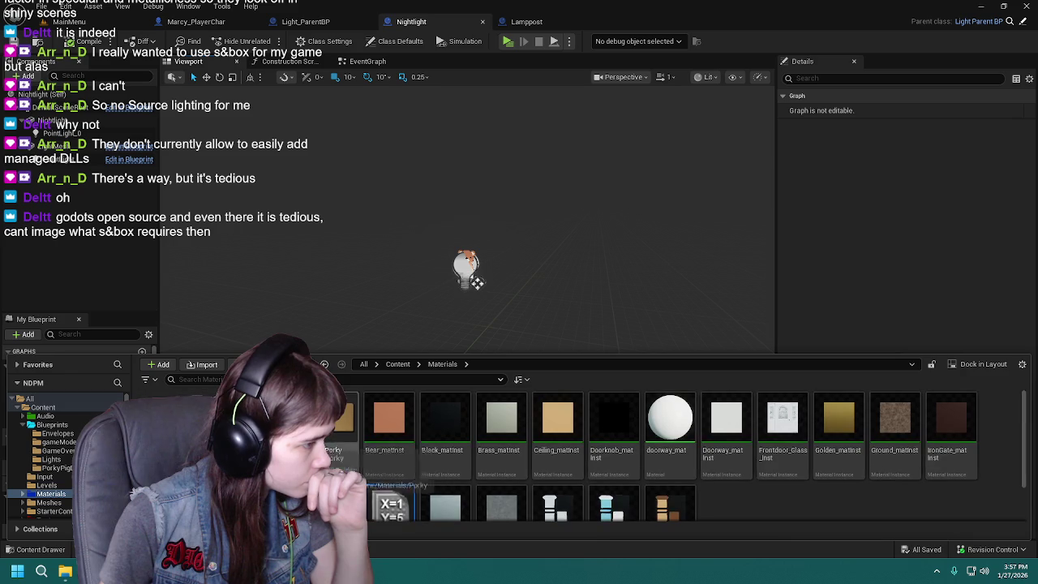
click(43, 407)
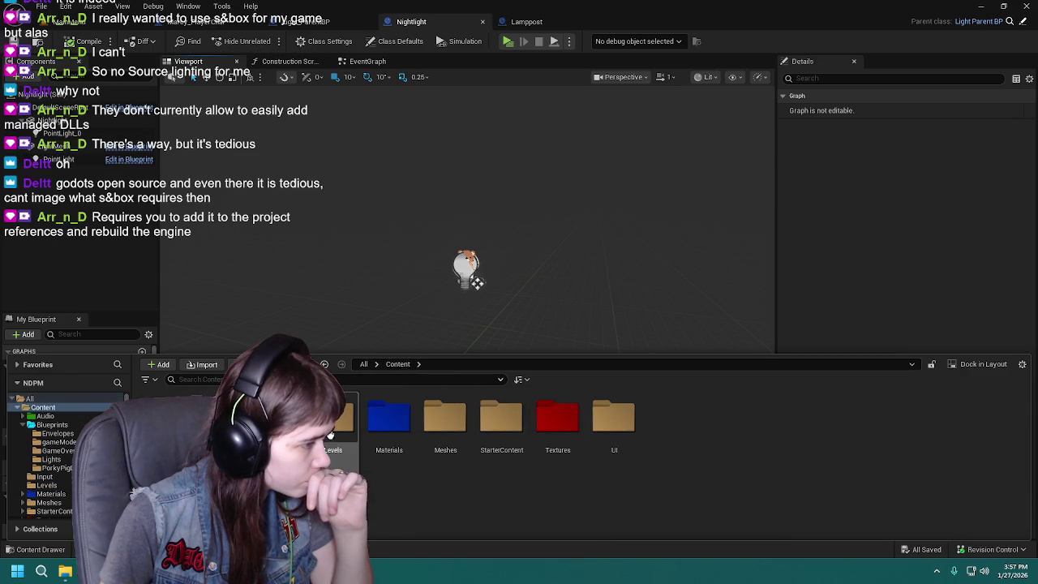
click(51, 424)
click(51, 459)
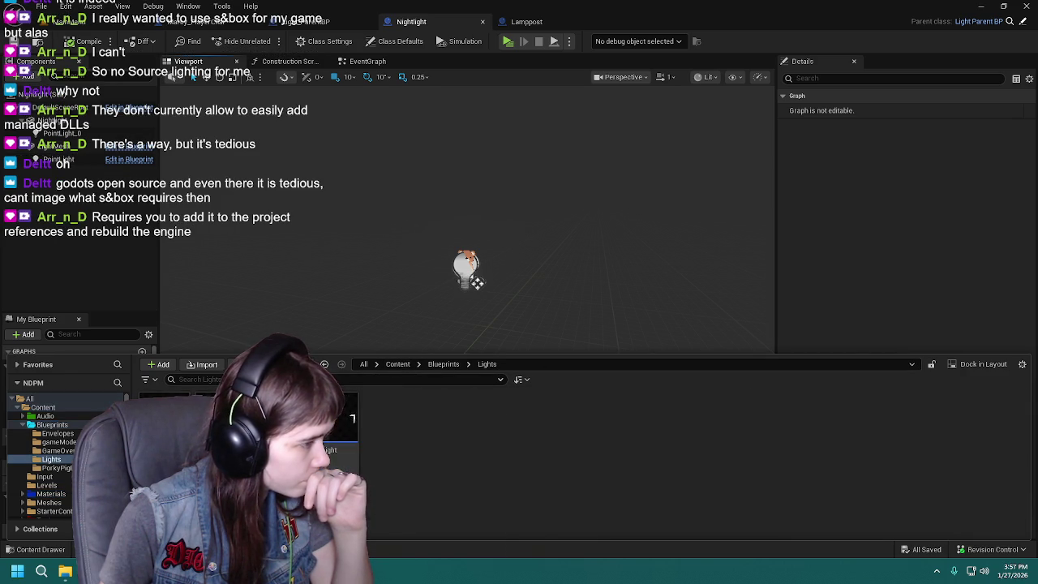
Step: Open the CeilingLight and WallLight blueprints from the Lights folder
click(164, 430)
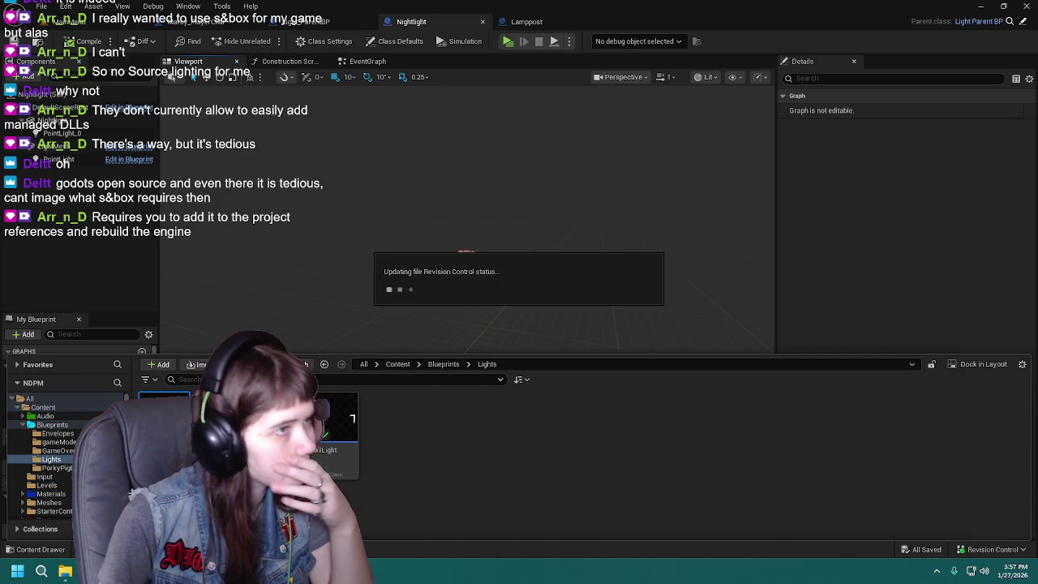
double_click(339, 442)
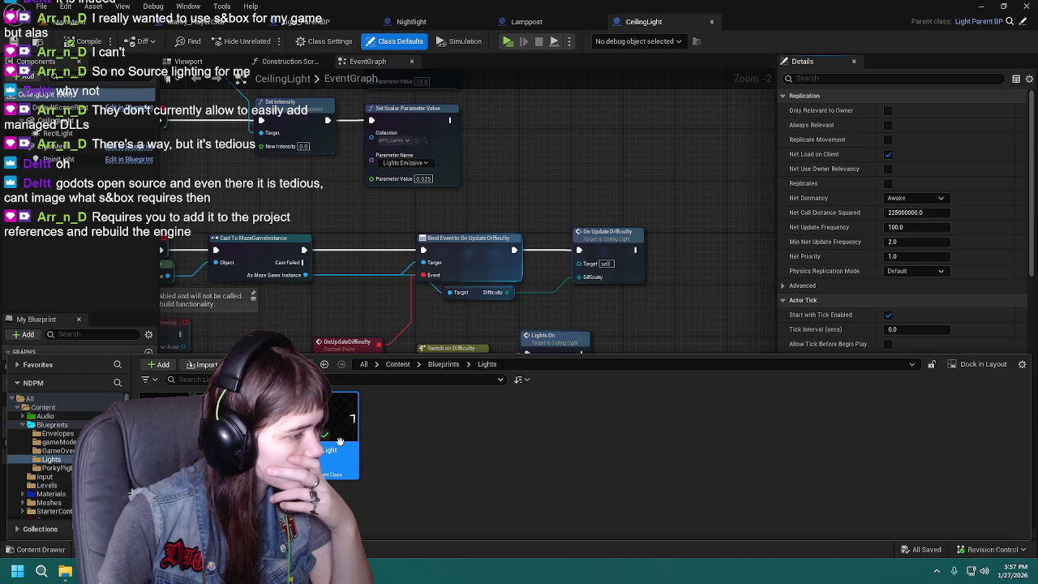
double_click(486, 438)
click(401, 21)
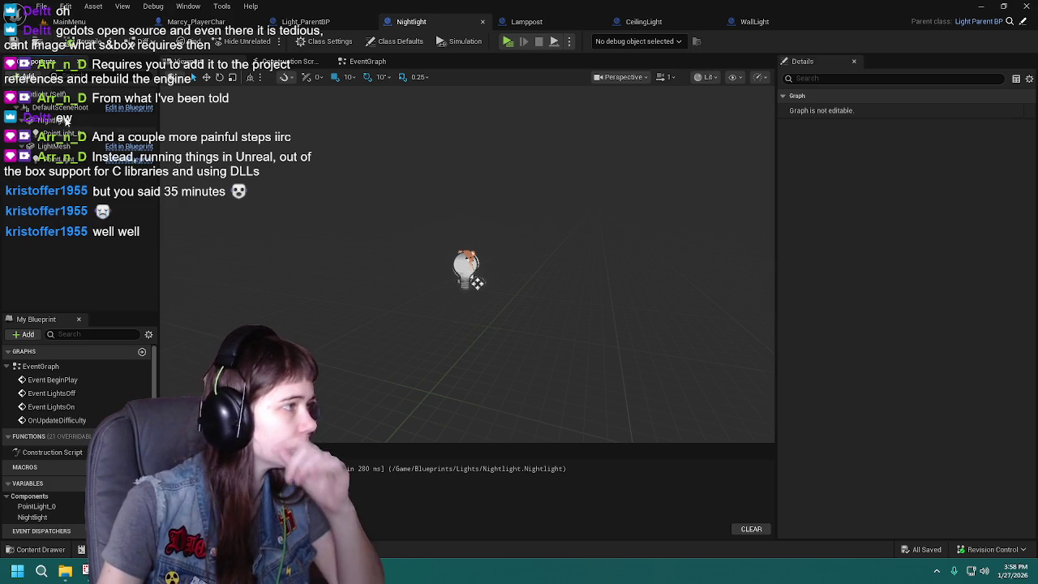
Step: Compare the LightMesh and Nightlight mesh components' settings in Details
click(527, 21)
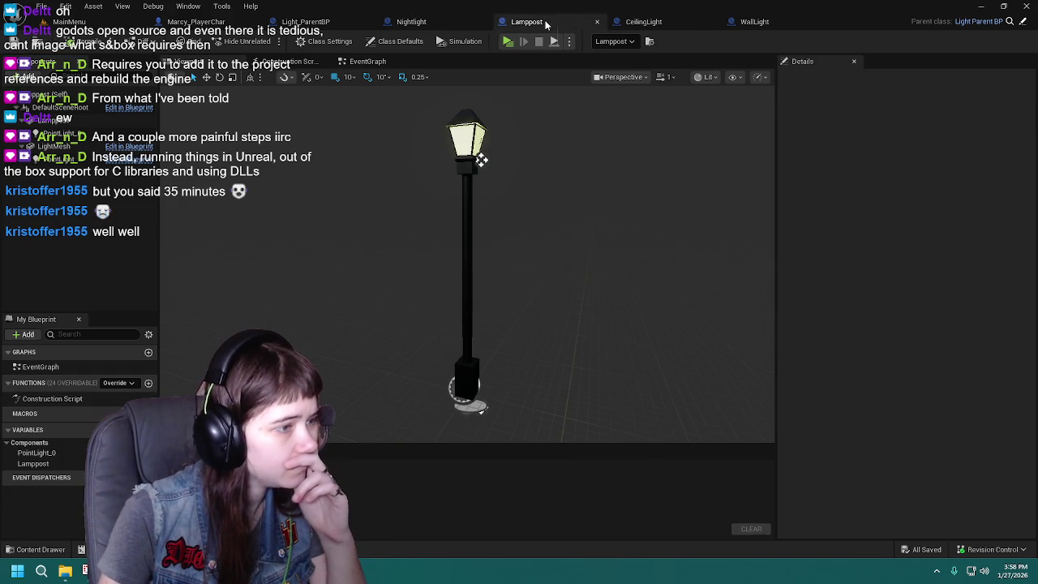
click(442, 25)
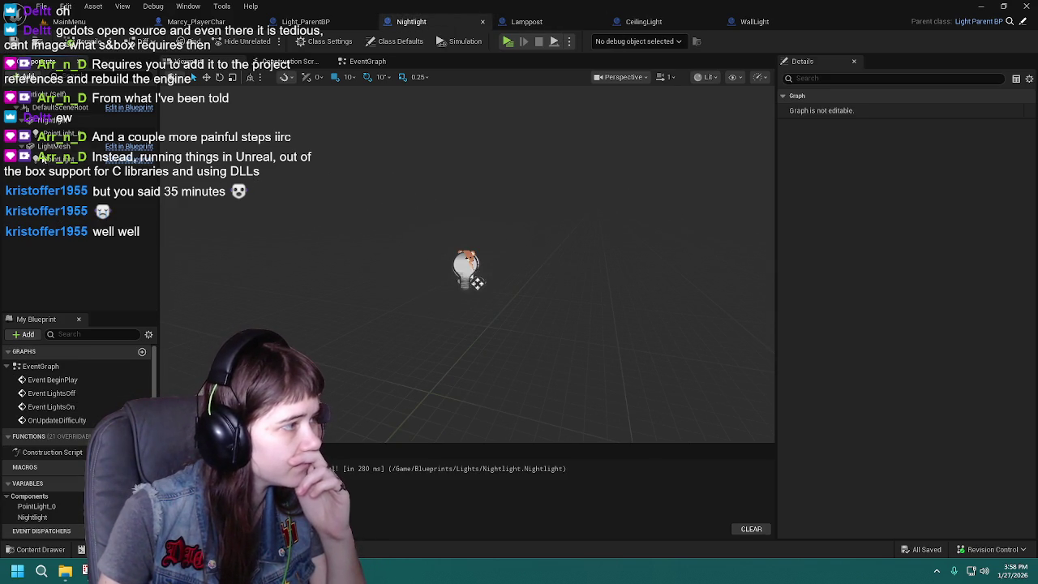
click(53, 146)
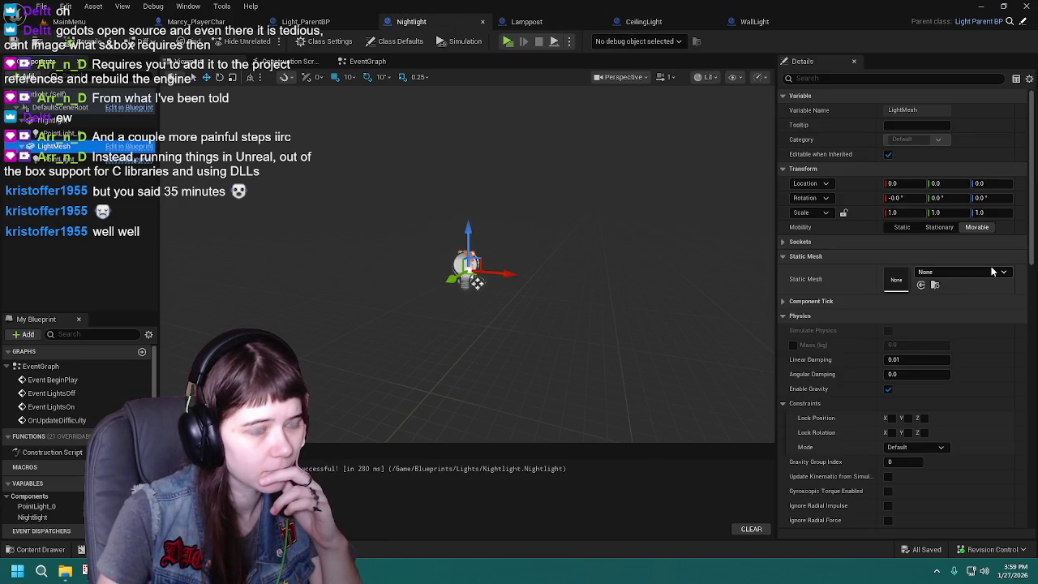
click(53, 120)
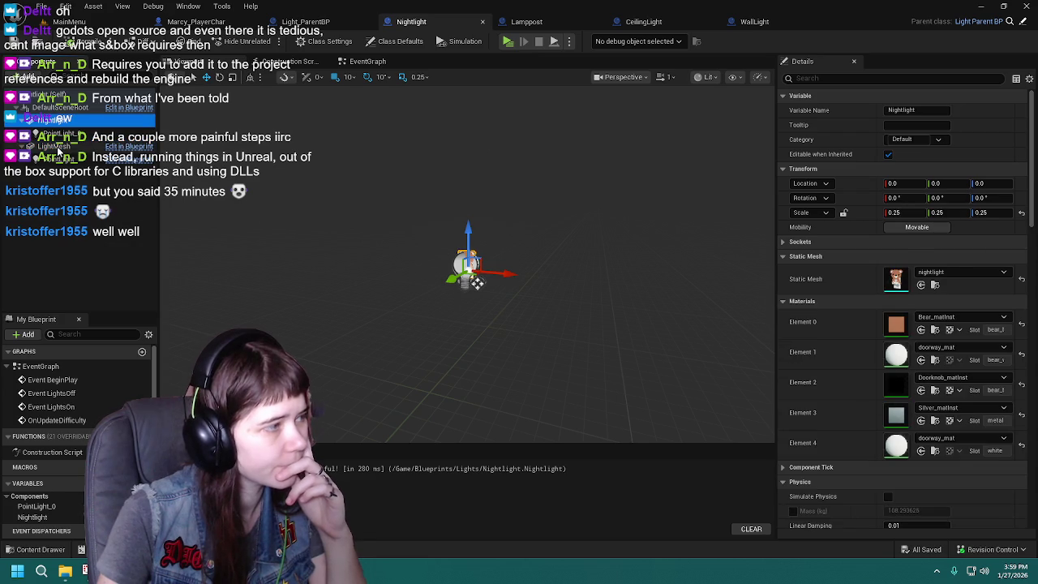
click(55, 147)
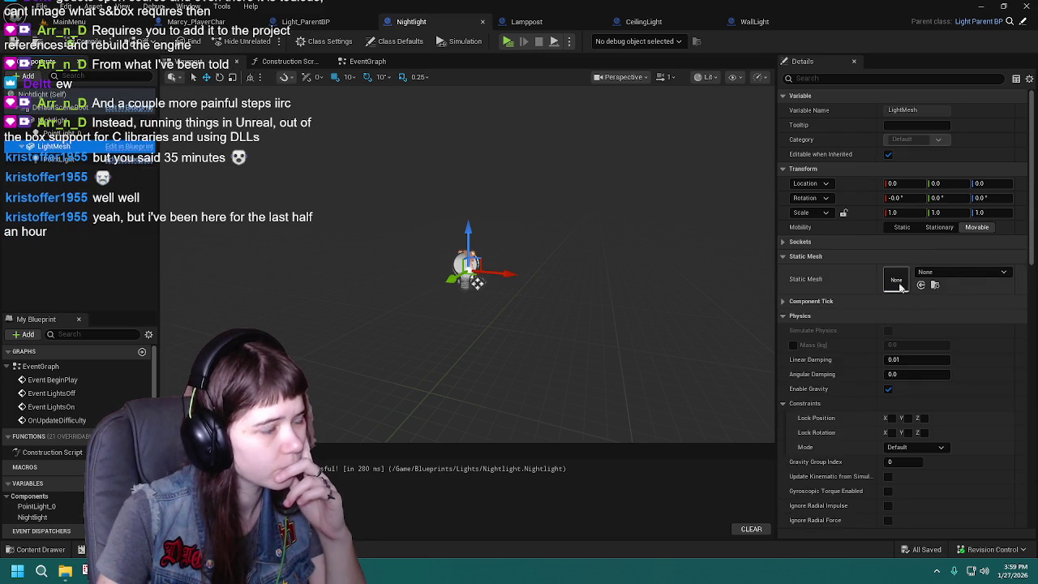
click(52, 120)
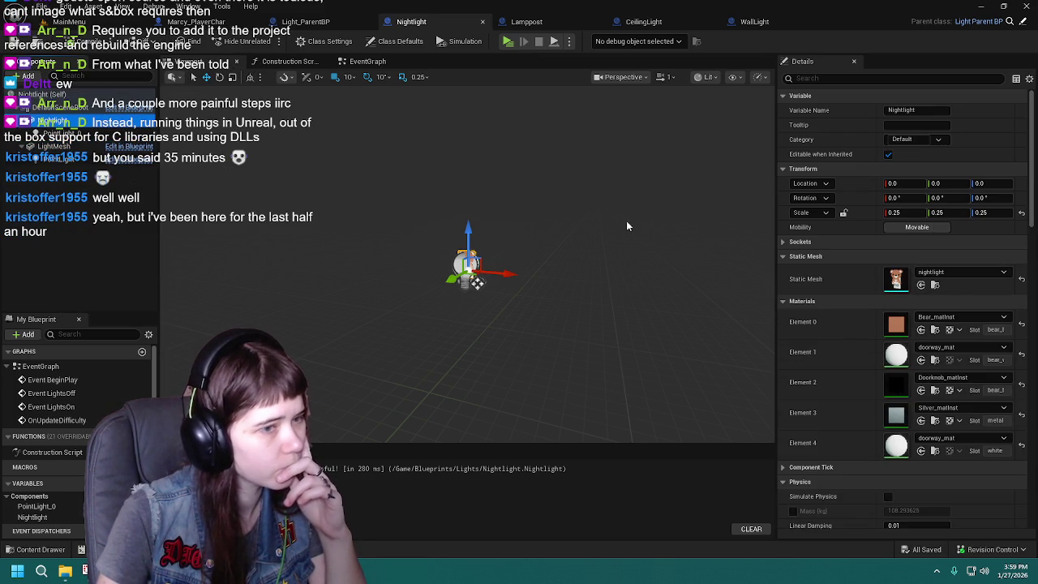
key(Down)
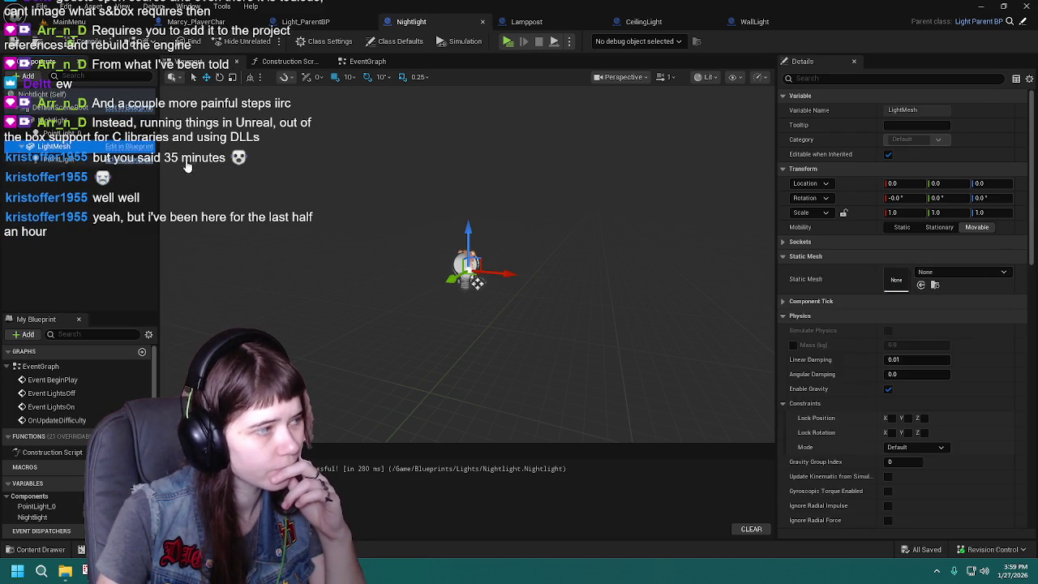
Step: Assign the nightlight static mesh to LightMesh by searching 'nightlight'
click(961, 273)
text(nm)
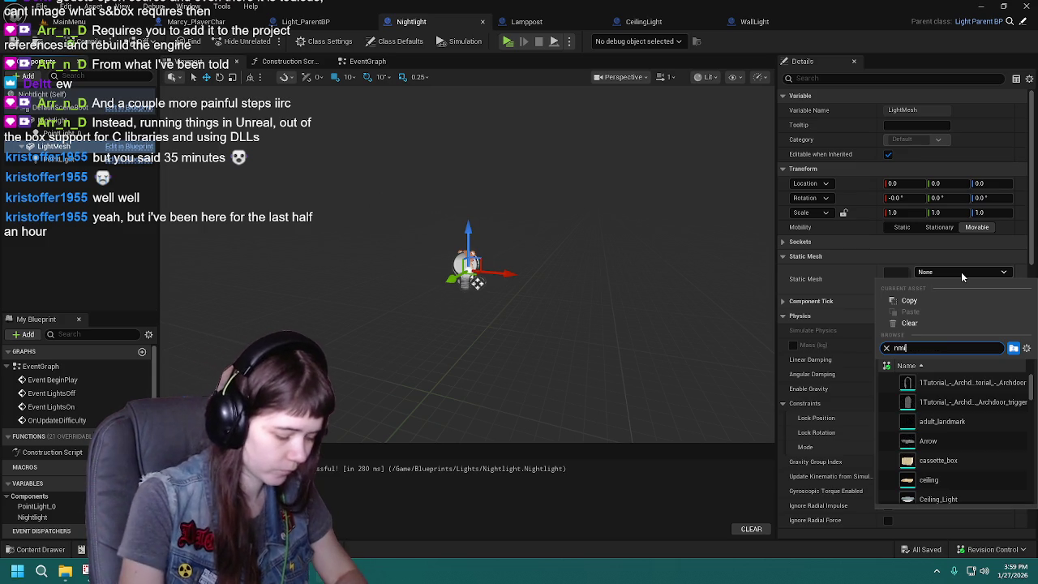
key(BackSpace)
key(BackSpace)
text(nightlight)
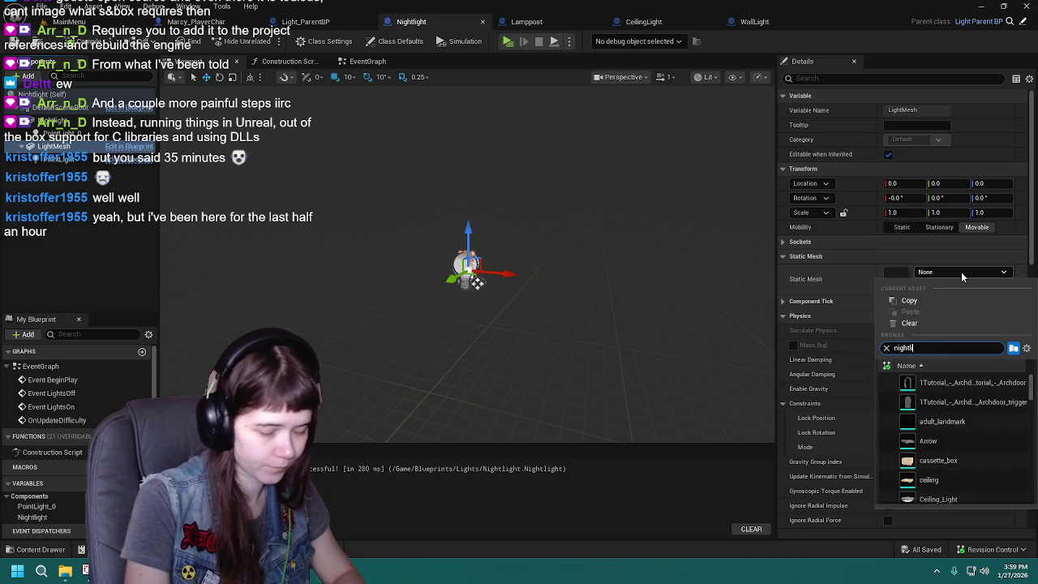
click(954, 386)
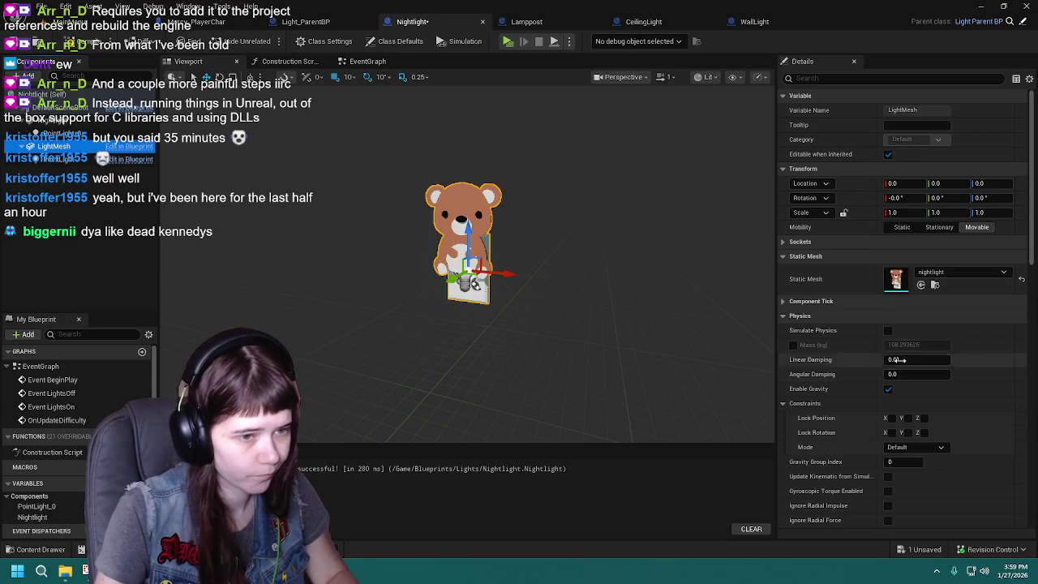
click(69, 121)
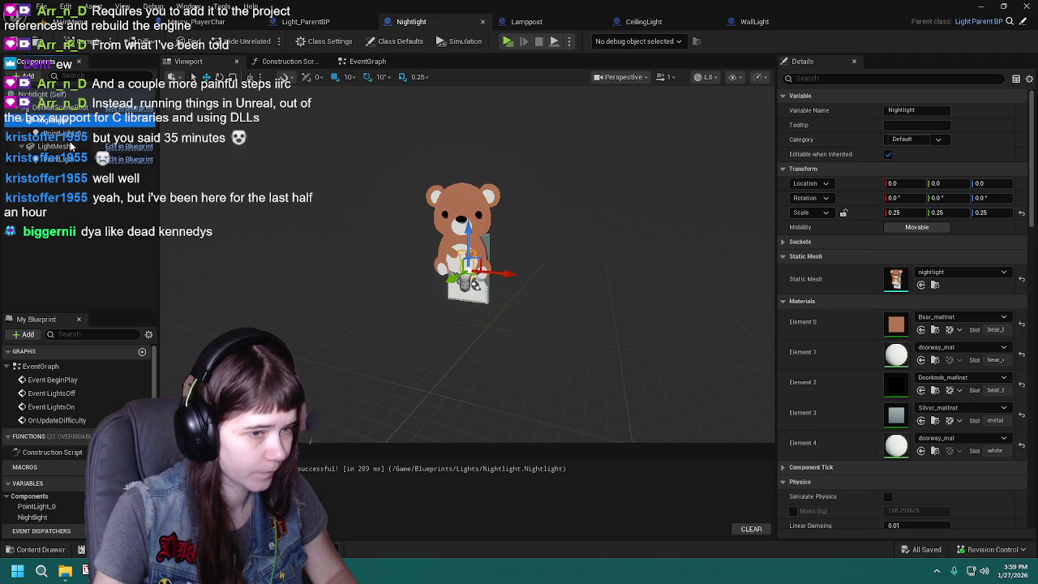
Step: Give the inherited PointLight intensity 100 and attenuation radius 350, matching PointLight_0
click(75, 134)
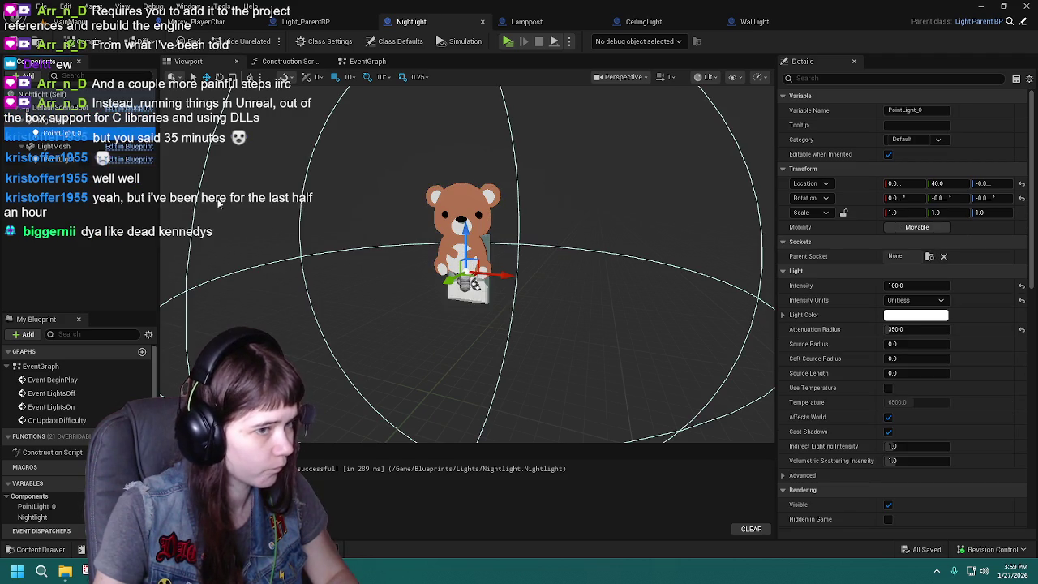
scroll(321, 226, down, 4)
click(56, 159)
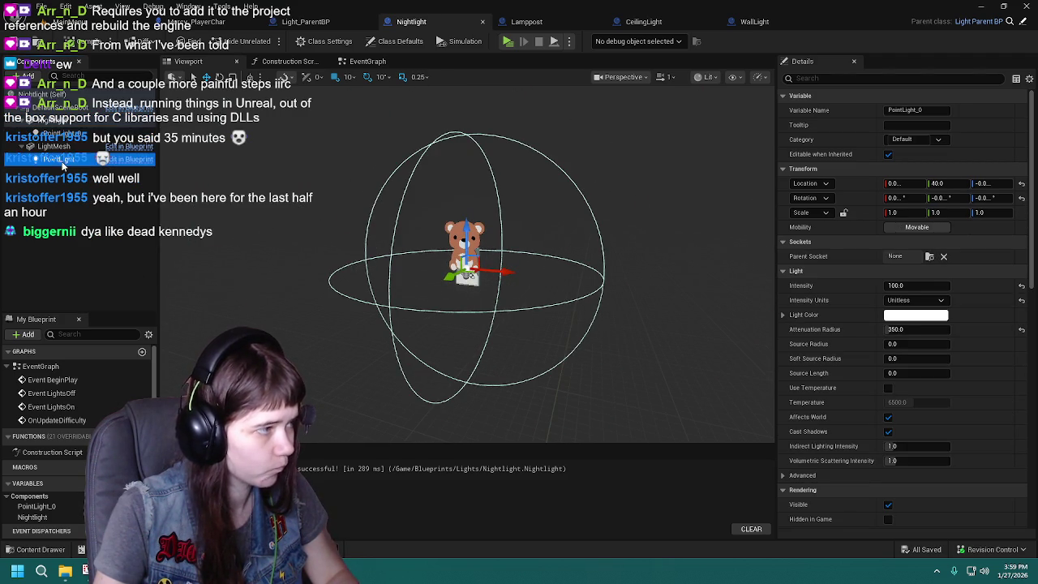
click(901, 285)
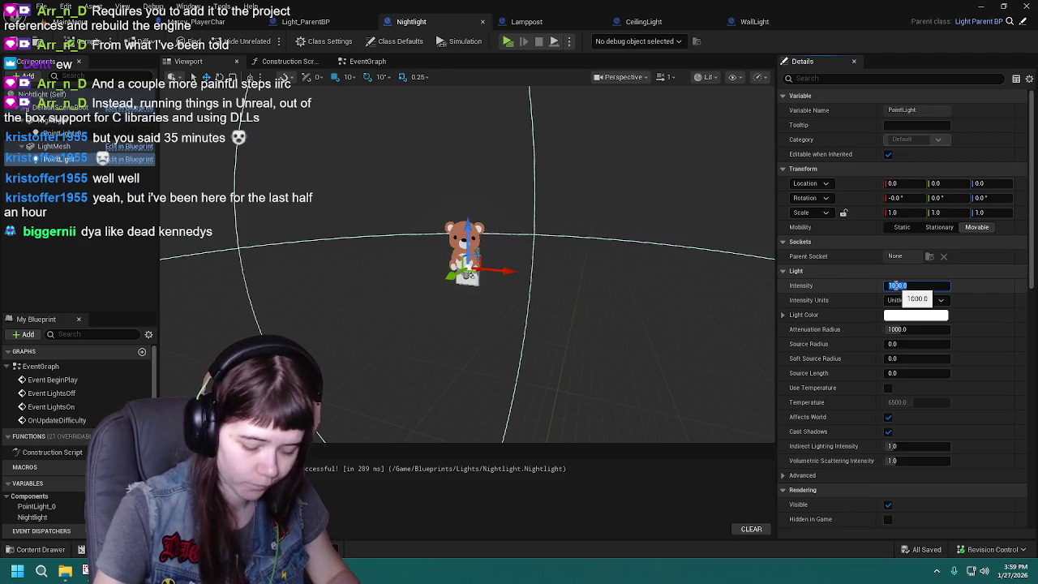
click(63, 133)
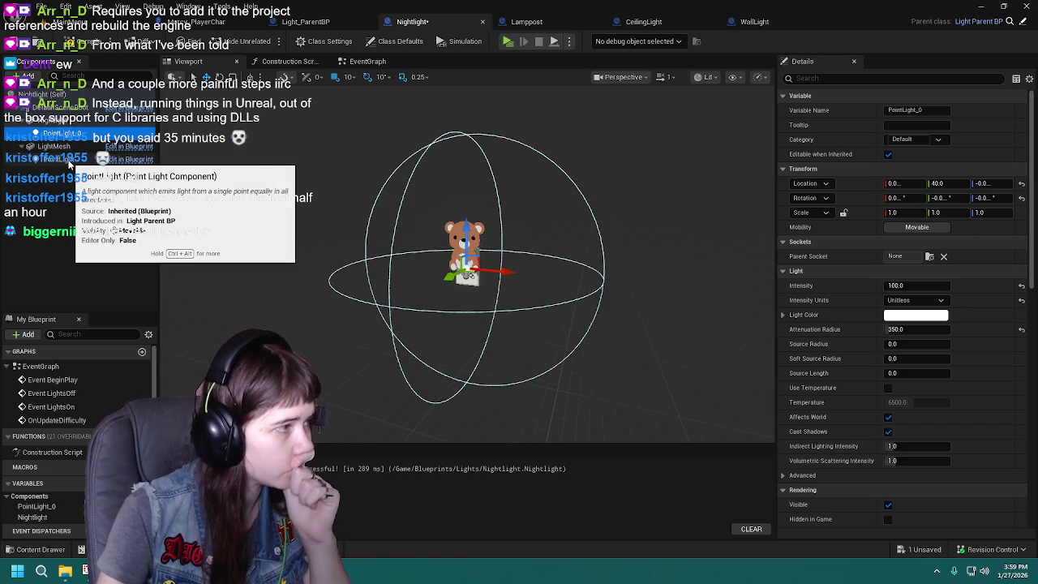
click(57, 159)
click(900, 329)
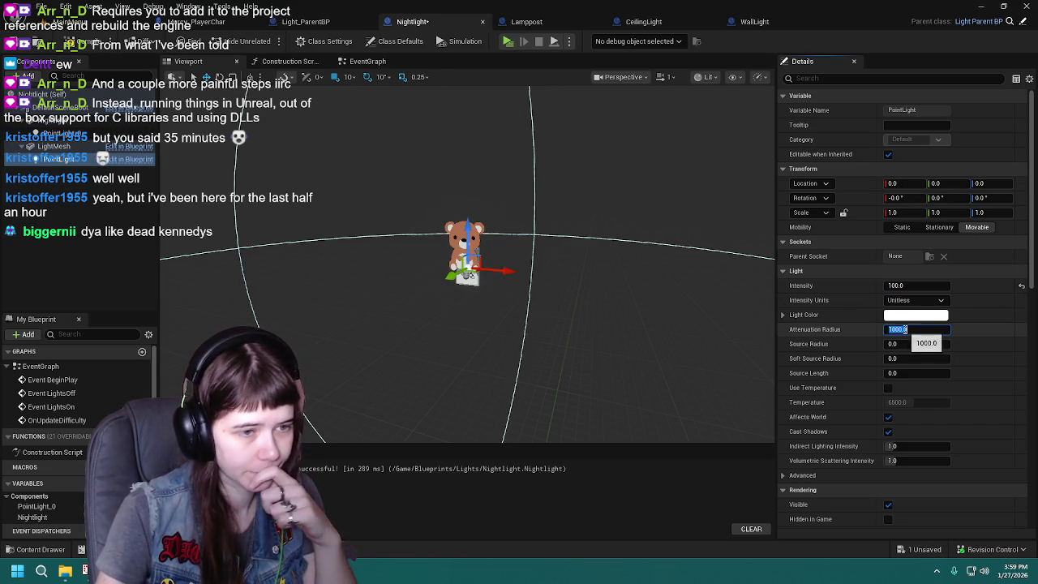
text(50)
key(Return)
Step: Recheck PointLight_0 against the inherited PointLight and rearrange it in the component tree
click(75, 133)
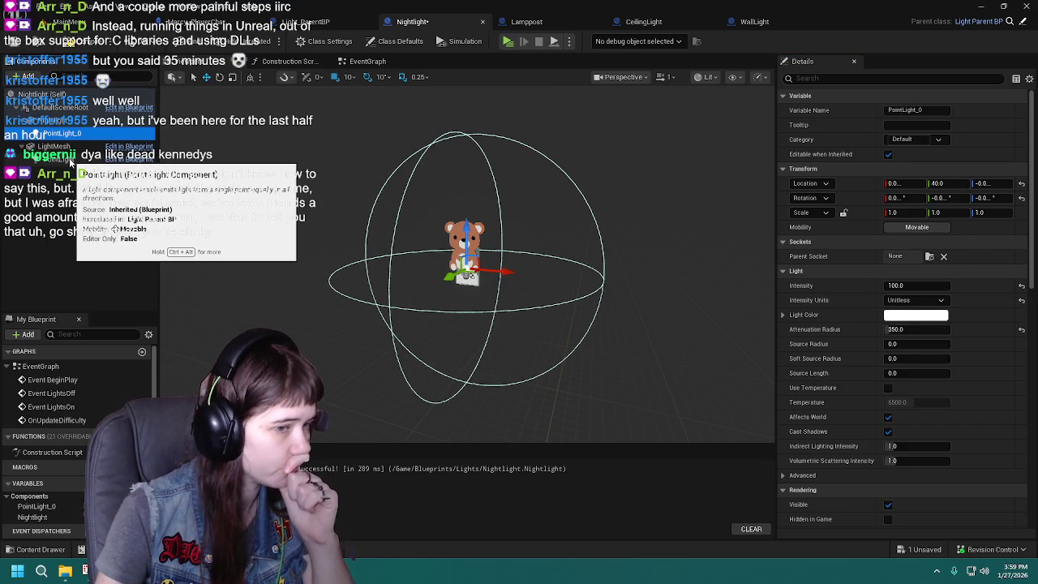
scroll(836, 393, down, 10)
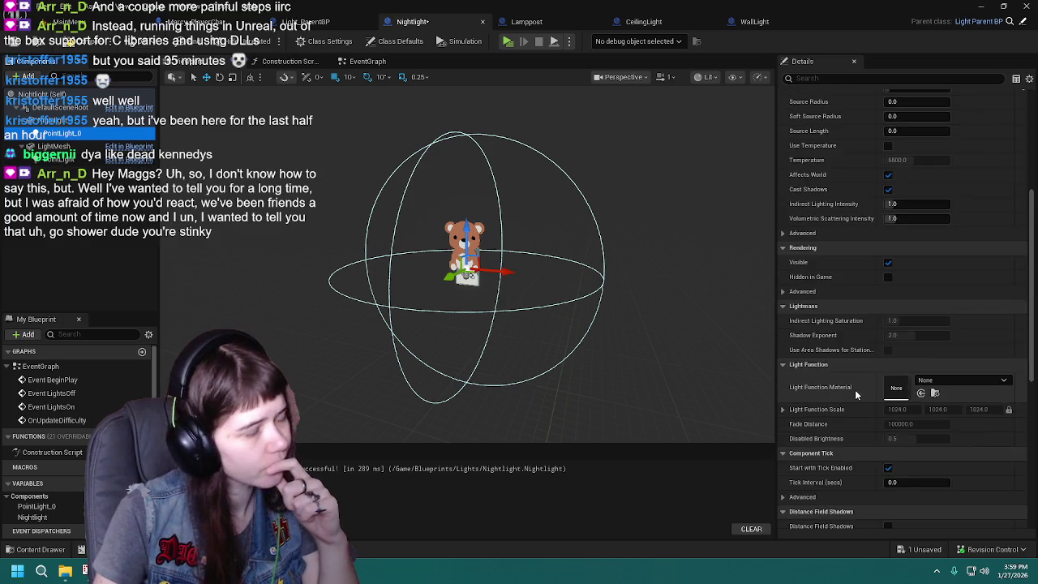
scroll(855, 389, down, 5)
scroll(855, 388, up, 4)
scroll(855, 394, up, 12)
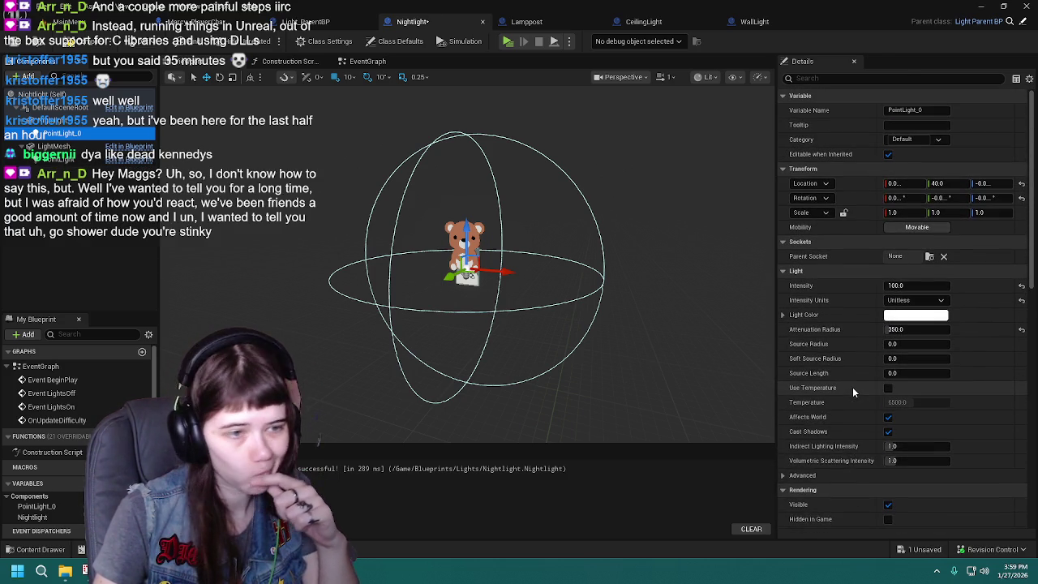
click(71, 161)
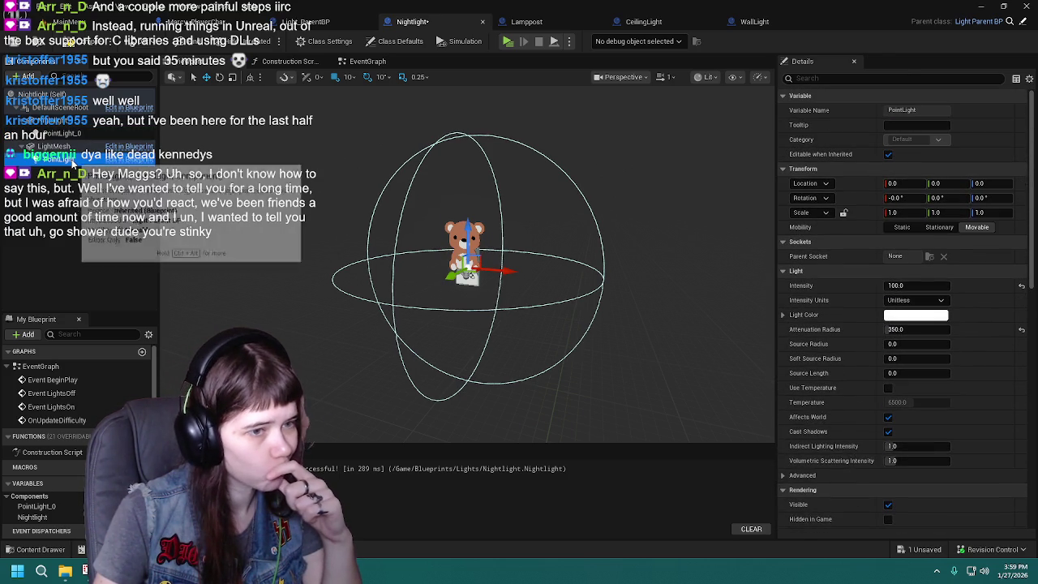
drag(70, 161, 61, 139)
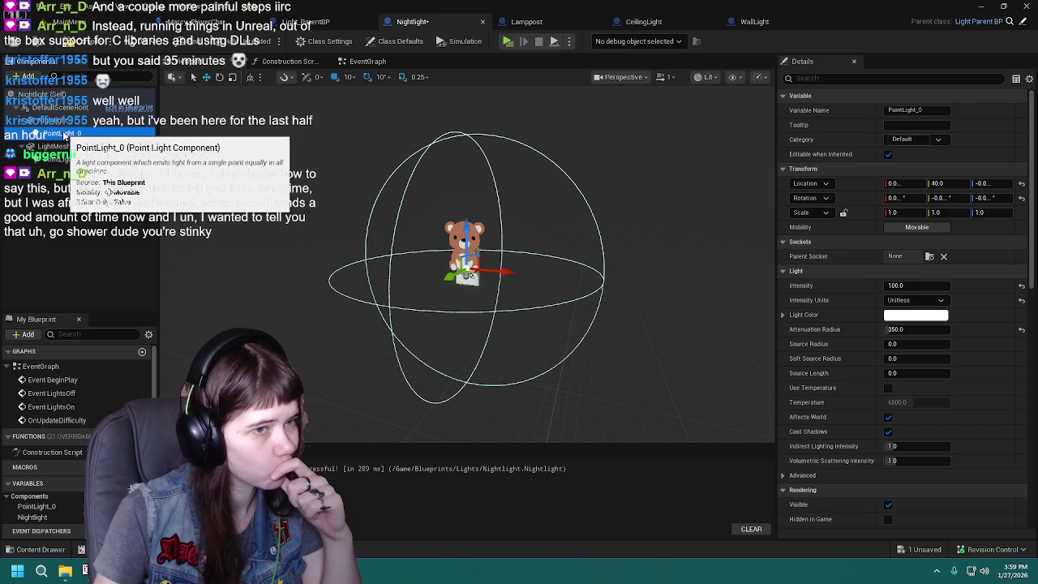
click(77, 146)
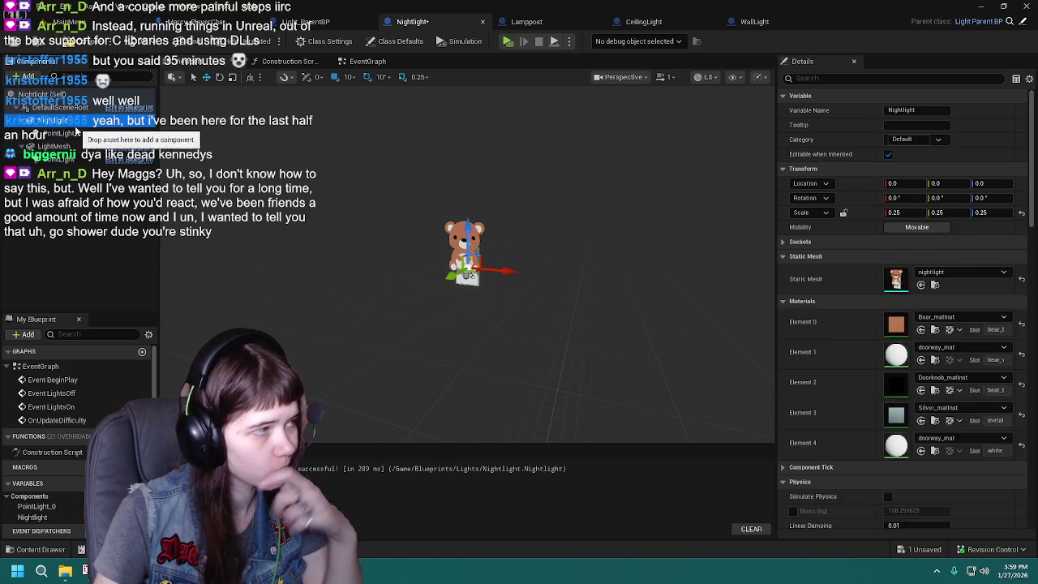
Step: Delete Nightlight's extra PointLight_0 and compile the blueprint
click(77, 134)
key(Delete)
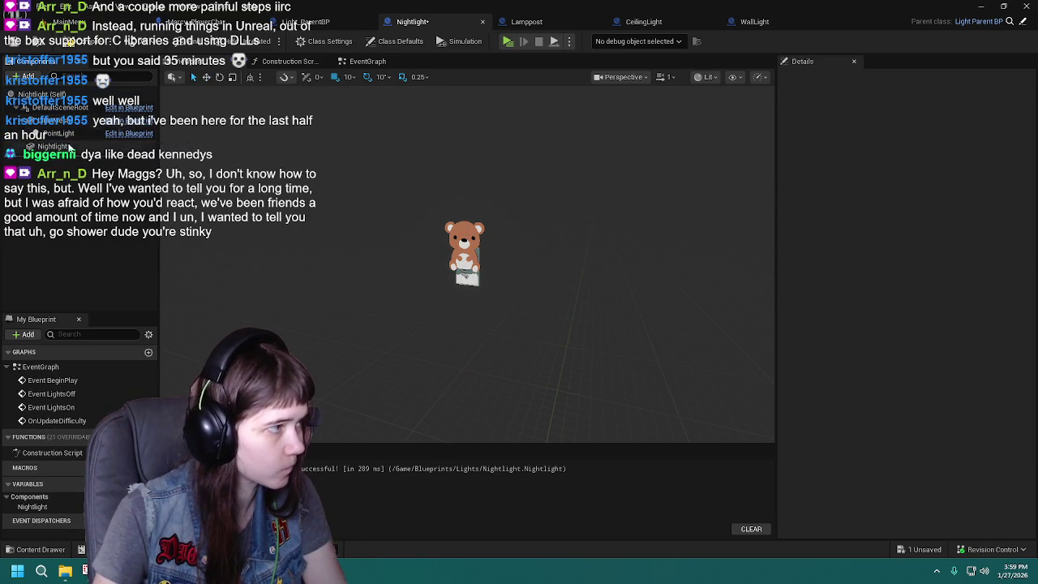
scroll(338, 217, up, 5)
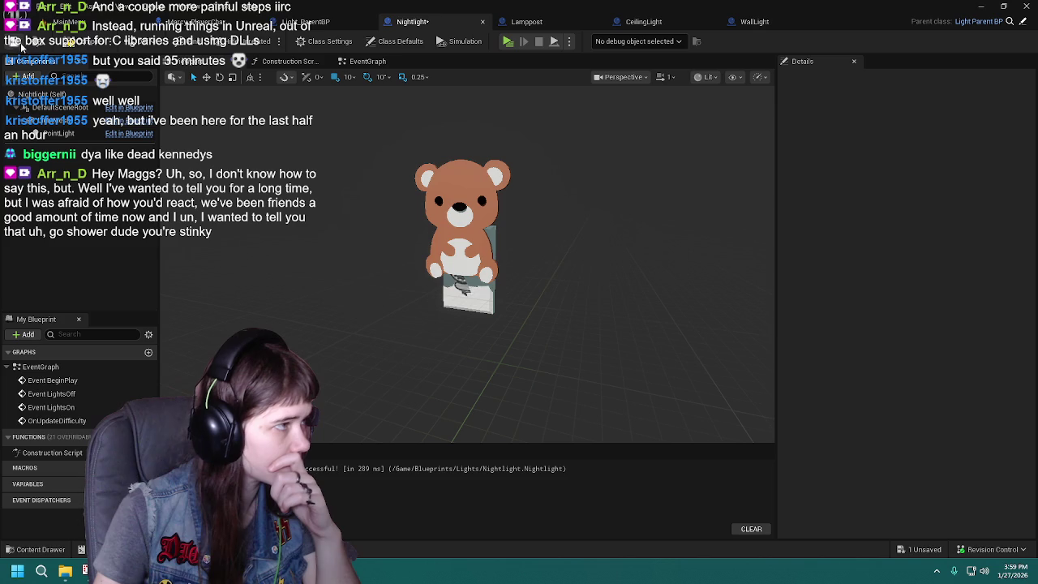
click(22, 47)
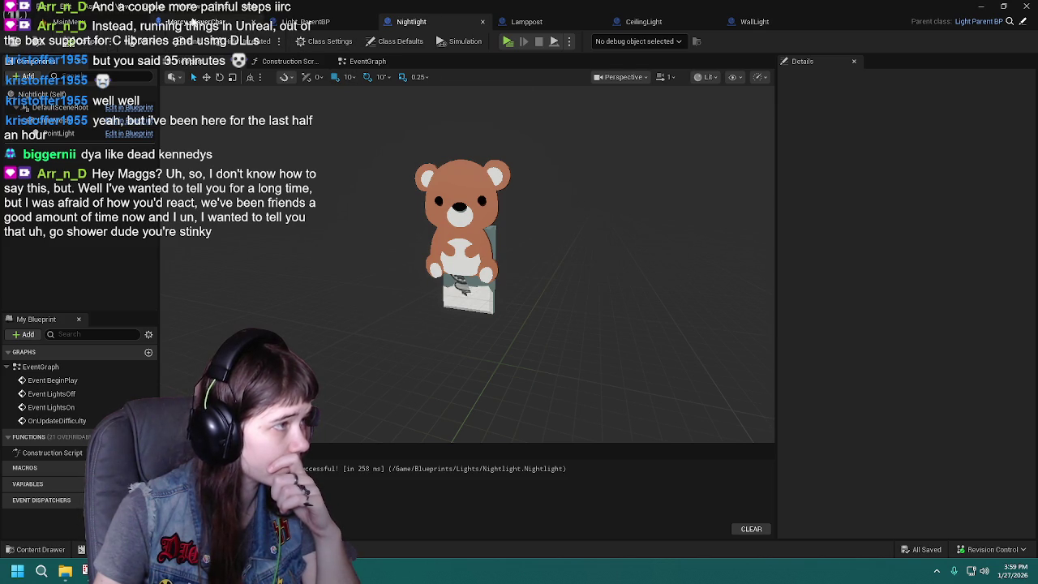
click(305, 21)
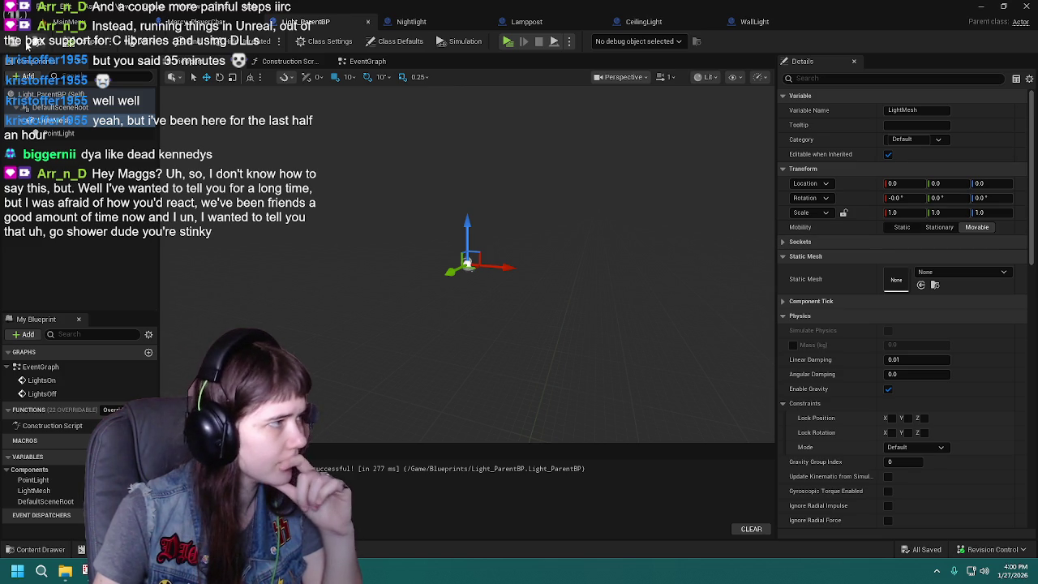
Step: Look over the Nightlight and Light_ParentBP blueprints before moving to Lamppost
click(452, 26)
click(320, 22)
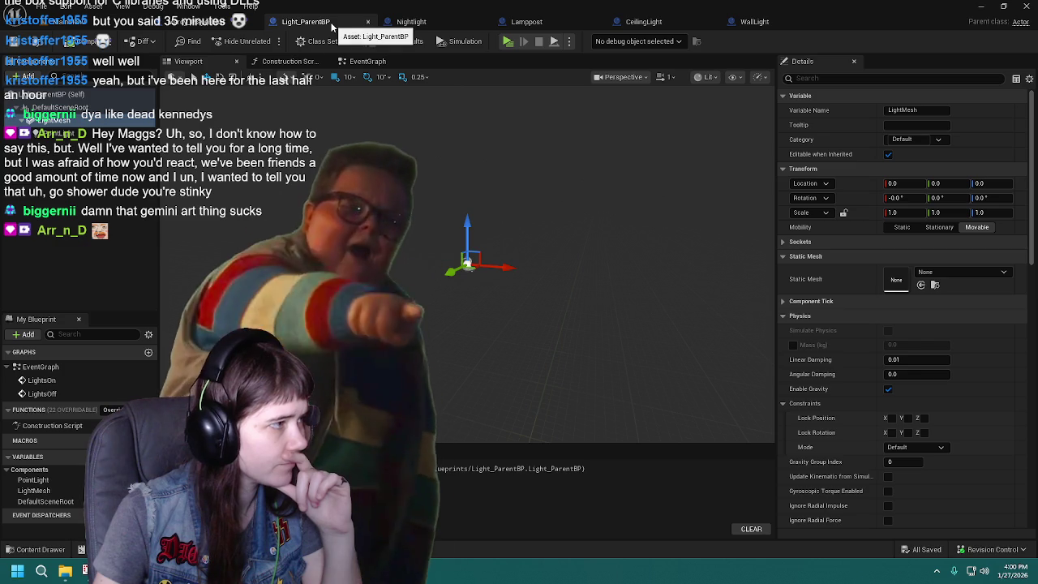
click(411, 22)
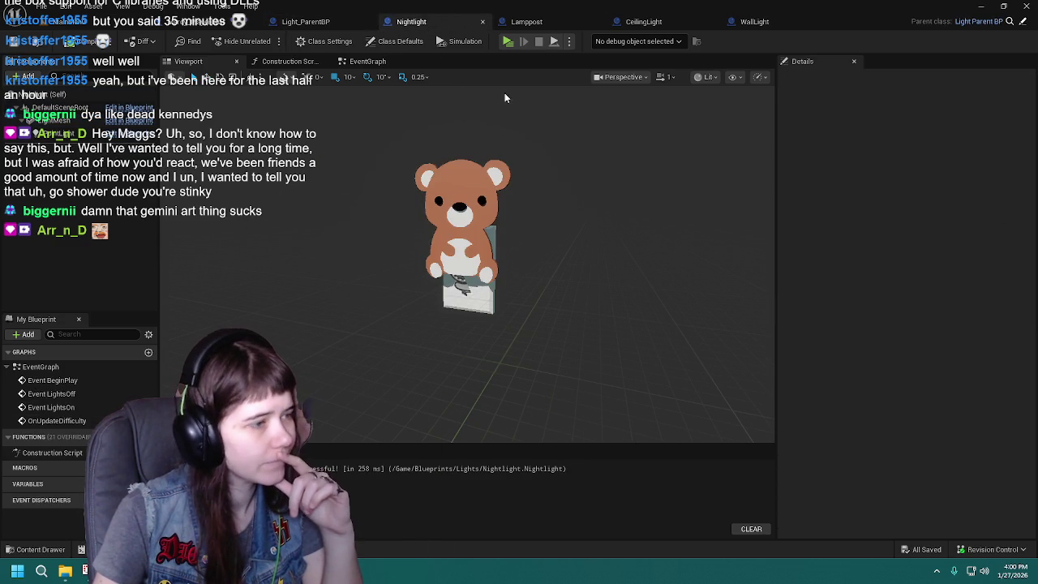
click(79, 138)
click(526, 22)
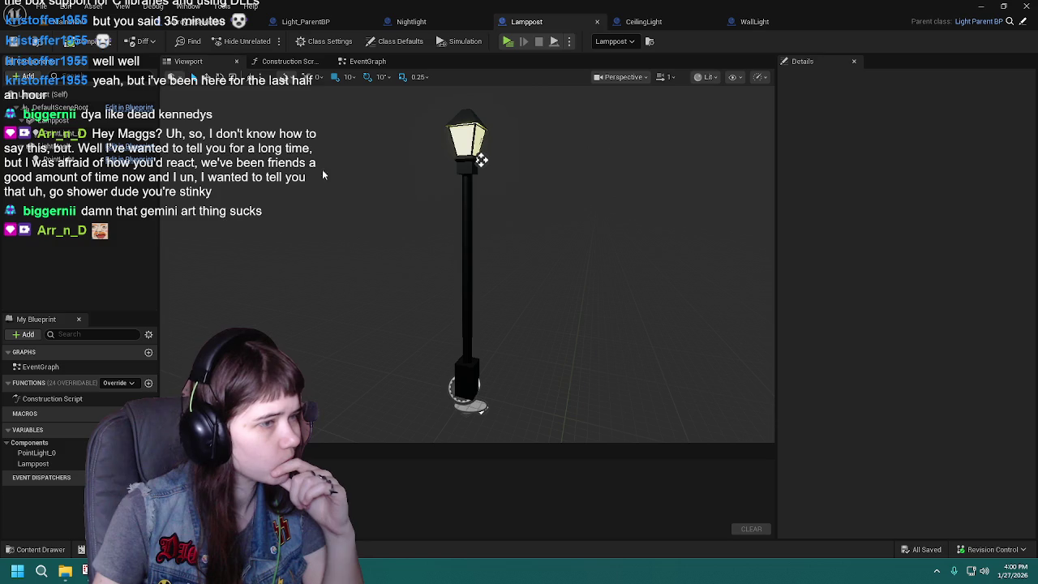
Step: Set Lamppost's LightMesh static mesh to lamppost_mesh and save the blueprint
click(72, 140)
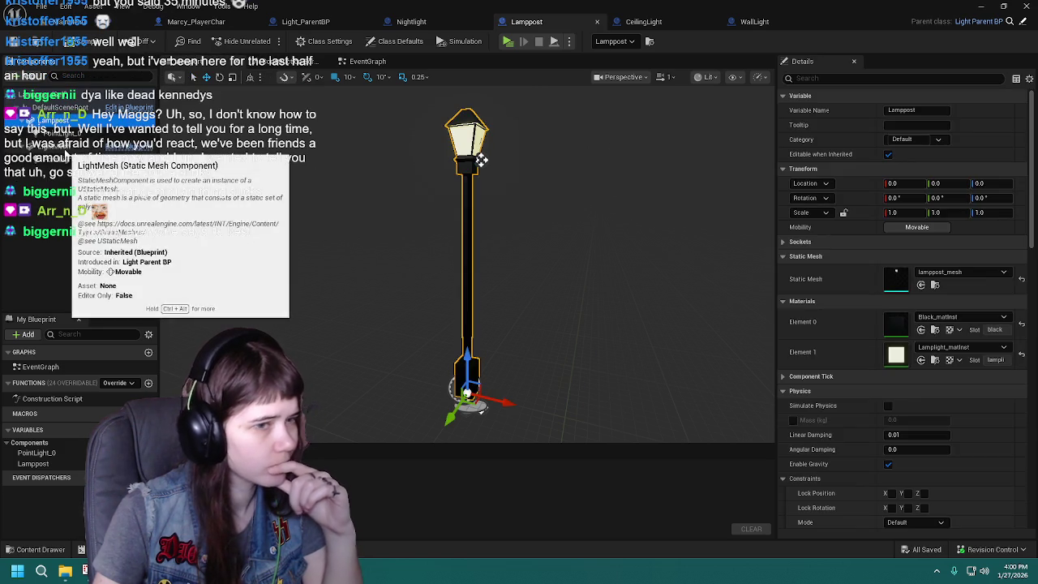
click(946, 272)
text(lampp)
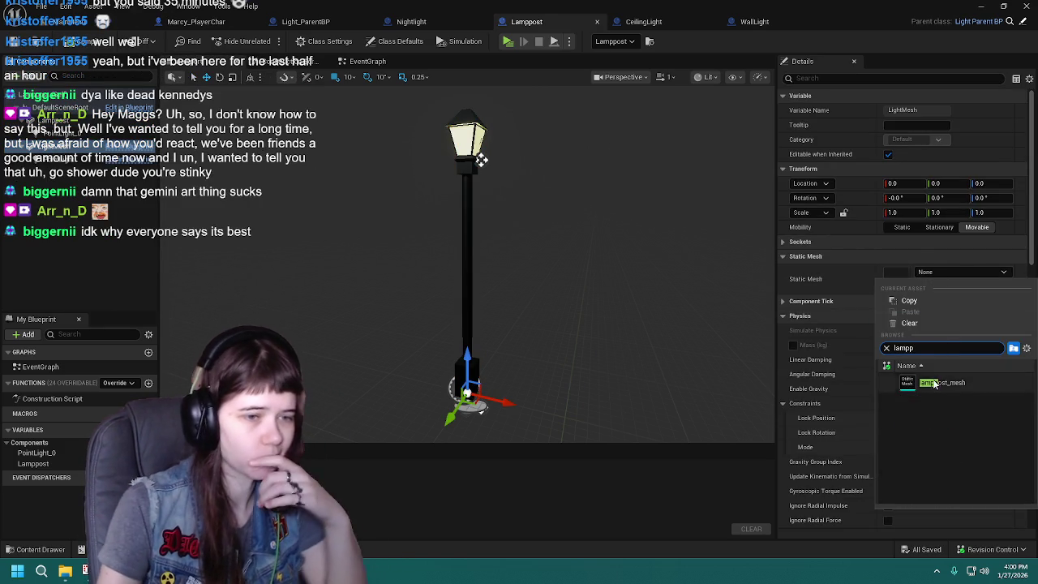
click(942, 383)
click(59, 119)
click(64, 147)
key(ctrl+s)
click(73, 133)
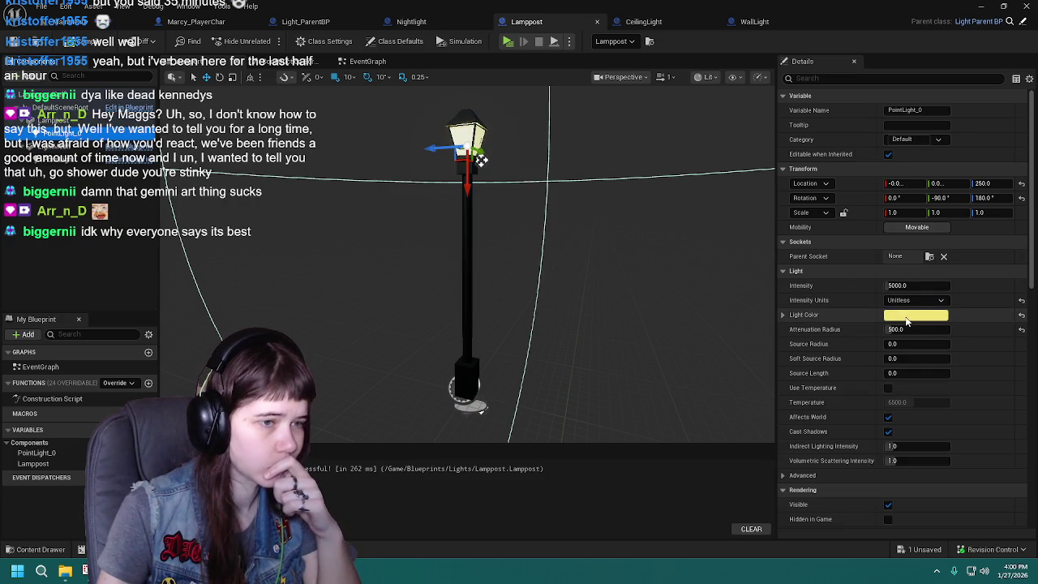
Step: Copy PointLight_0's yellow hex F2E27600 into the inherited PointLight's Light Color and compile
click(909, 321)
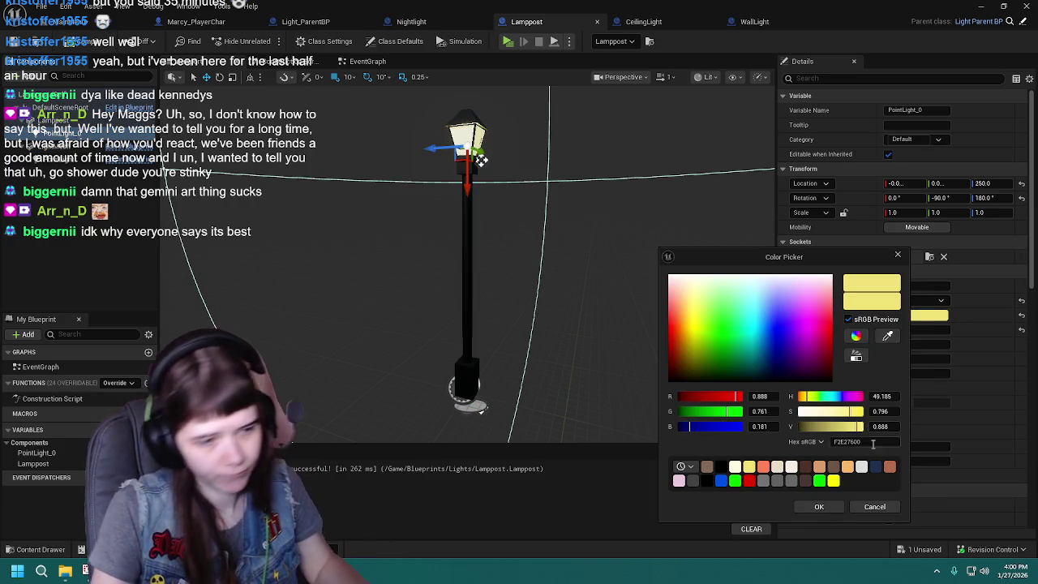
key(ctrl+a)
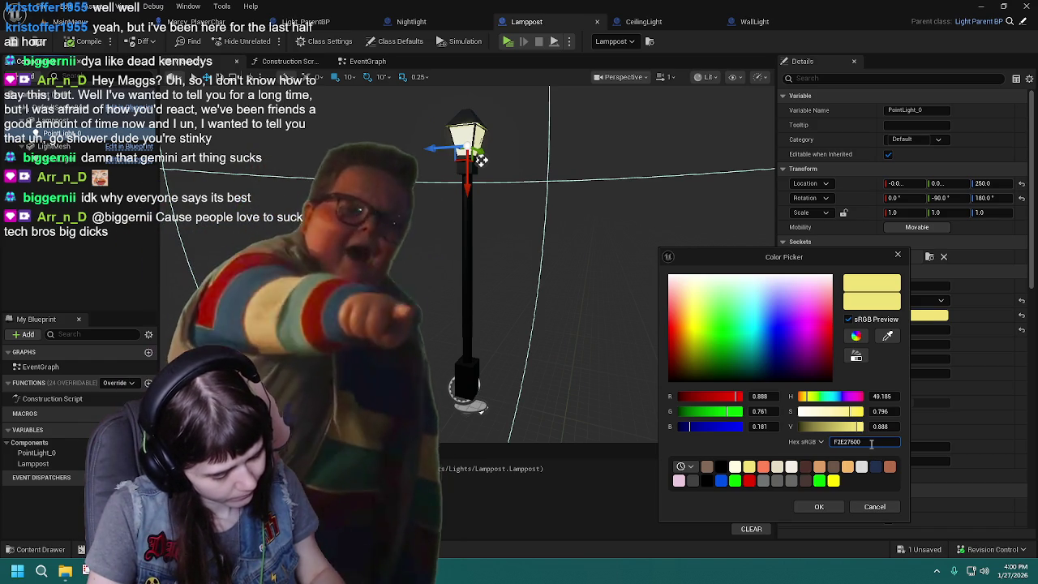
click(874, 507)
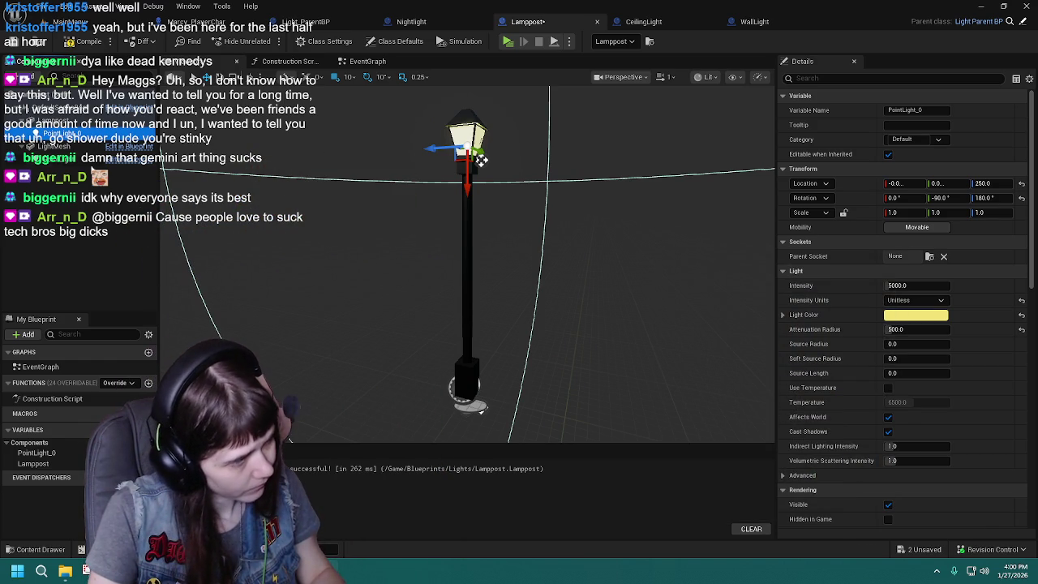
click(916, 314)
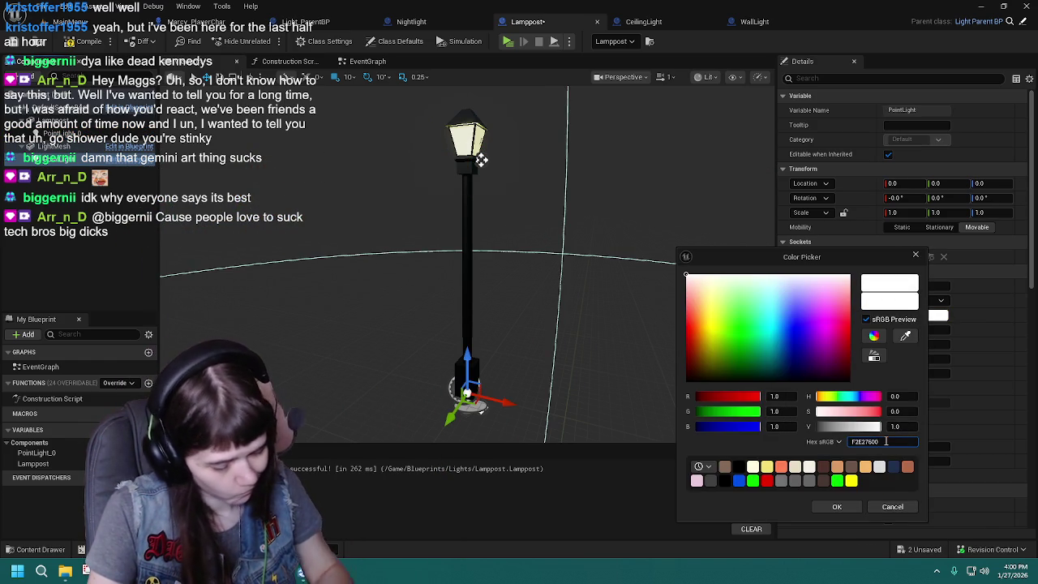
key(Return)
click(837, 506)
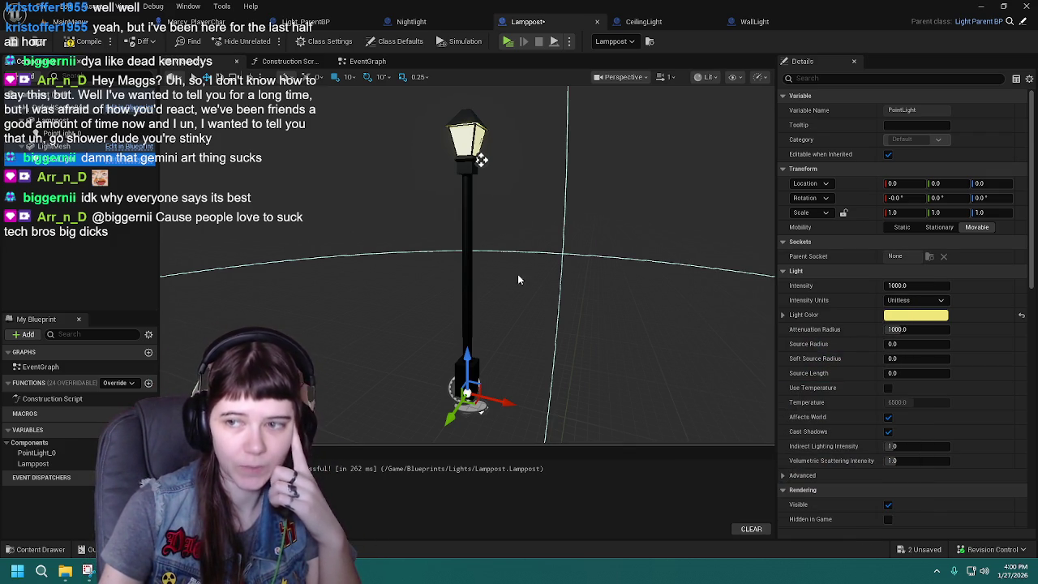
click(77, 45)
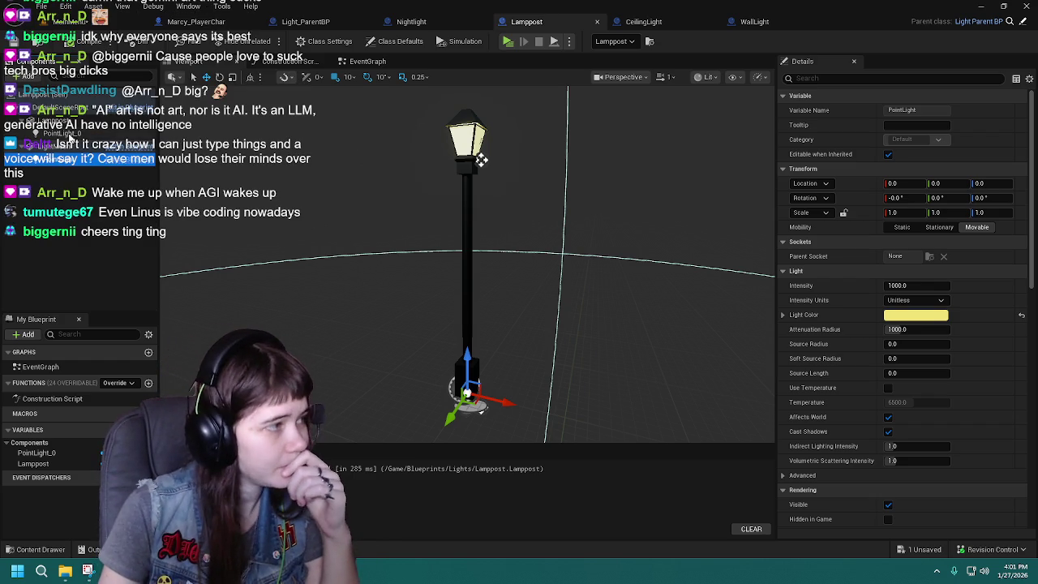
Step: Set the inherited PointLight's attenuation radius to 500 and compile Lamppost
click(71, 138)
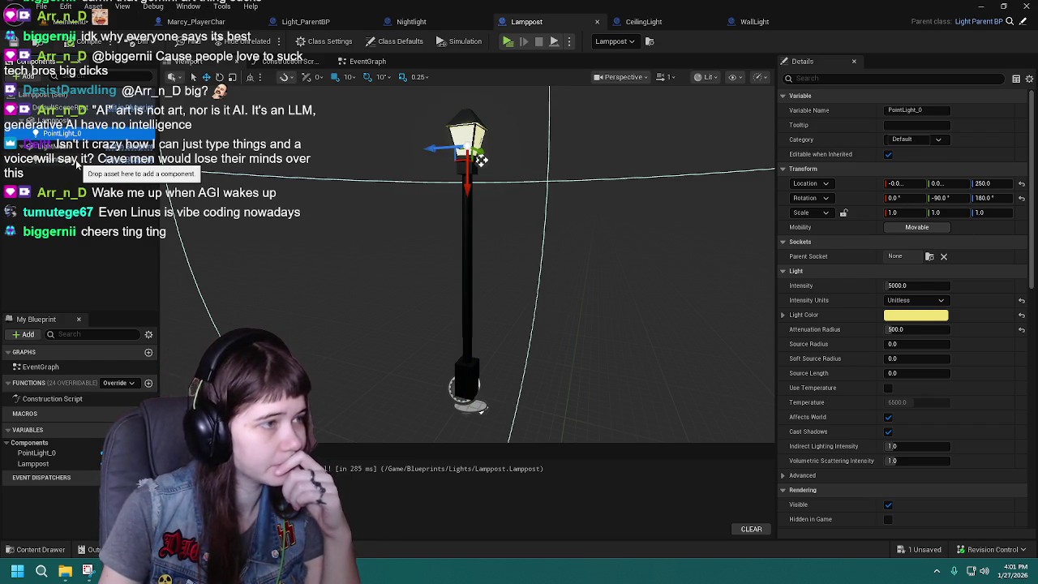
click(78, 160)
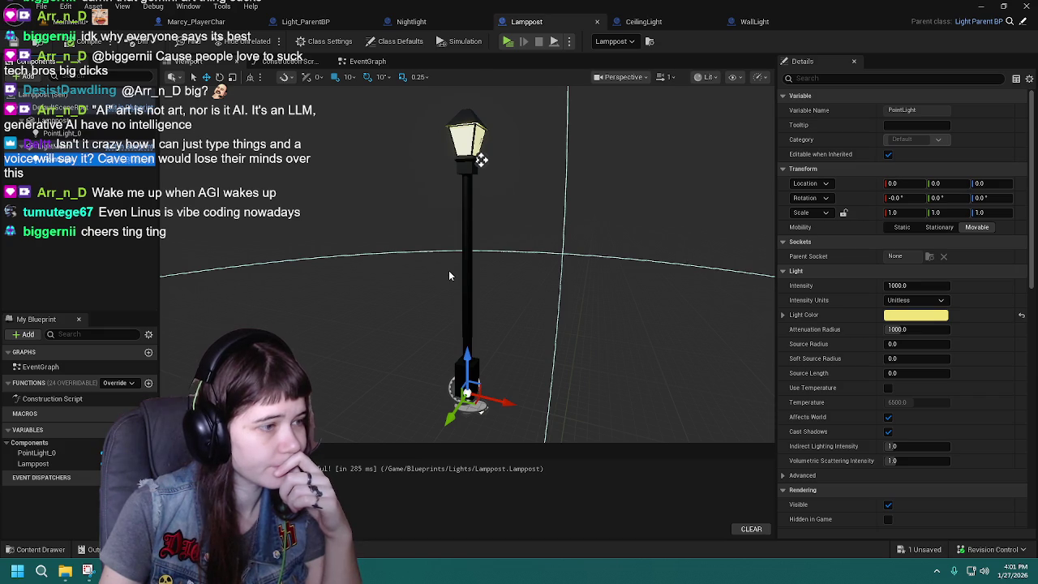
key(f)
click(69, 122)
click(68, 133)
click(69, 160)
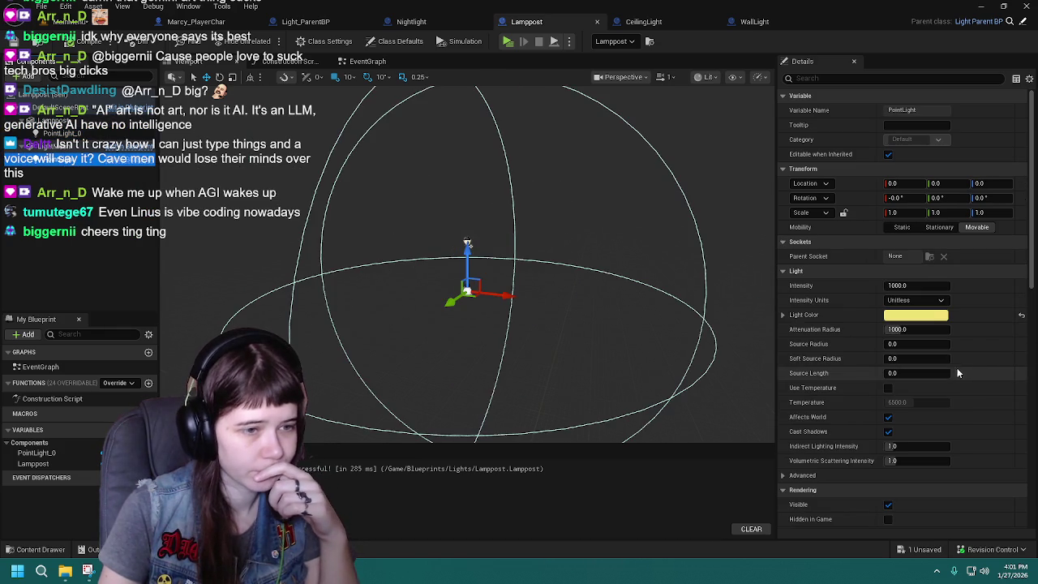
click(926, 329)
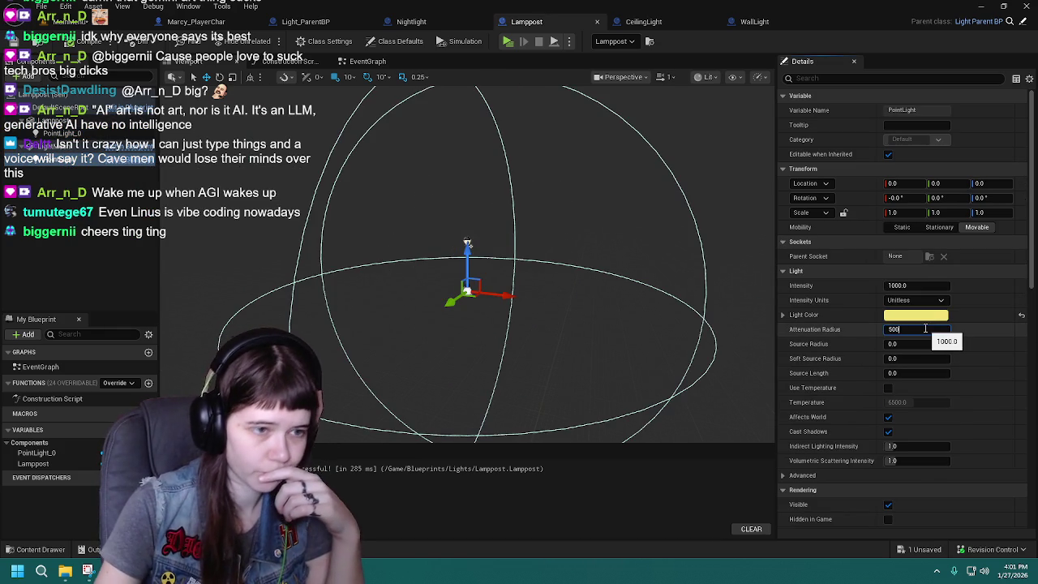
key(Return)
click(21, 40)
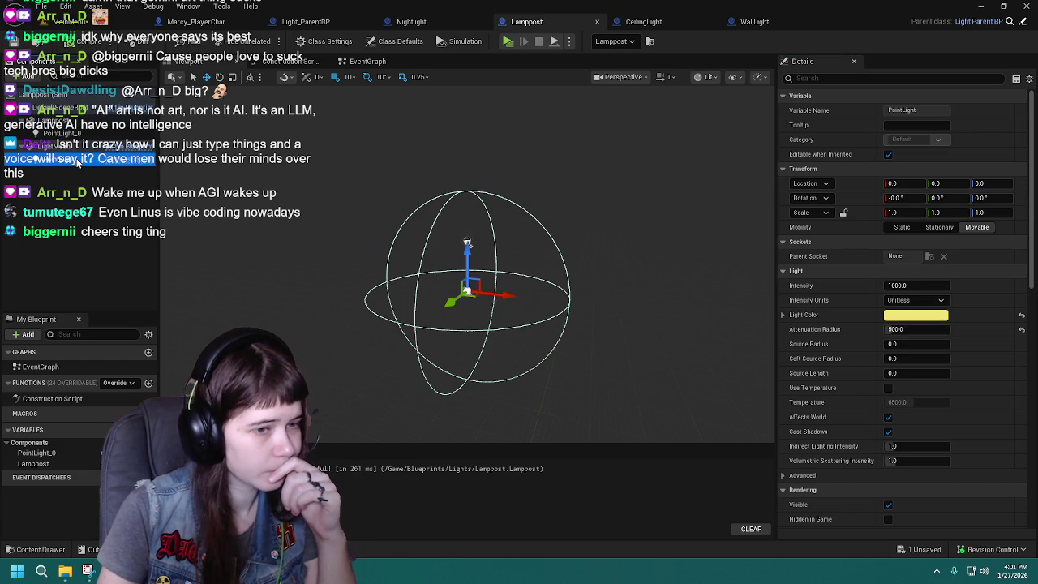
Step: Delete PointLight_0 and the old Lamppost mesh component, then save the blueprint
click(65, 134)
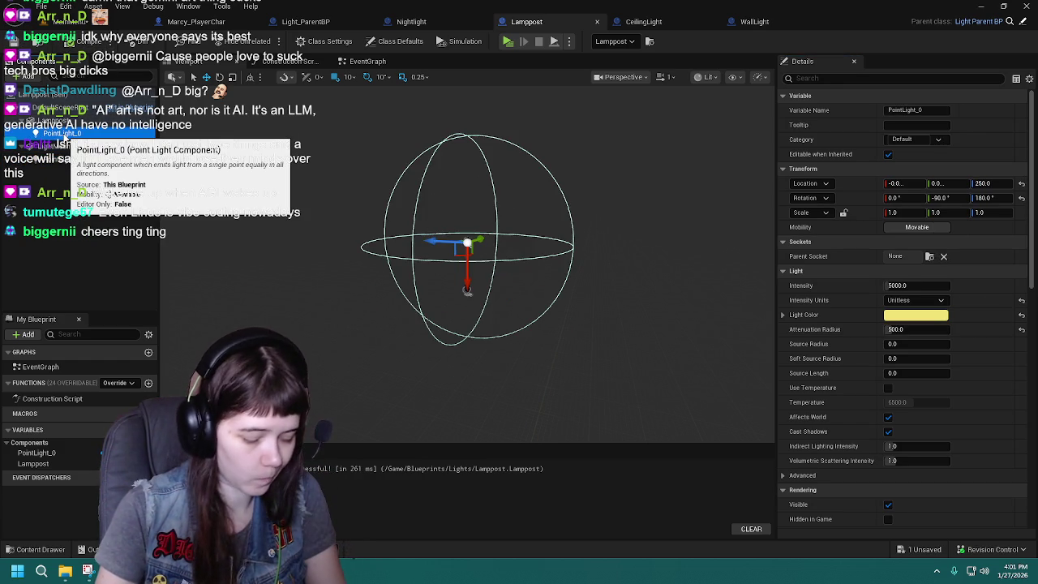
key(Delete)
click(53, 120)
key(Delete)
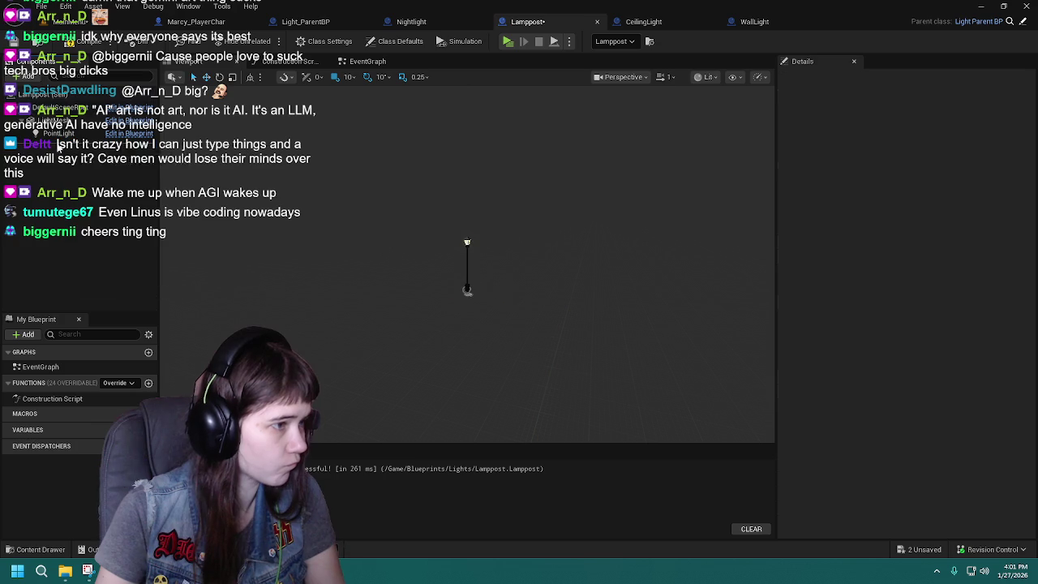
key(ctrl+z)
key(ctrl+s)
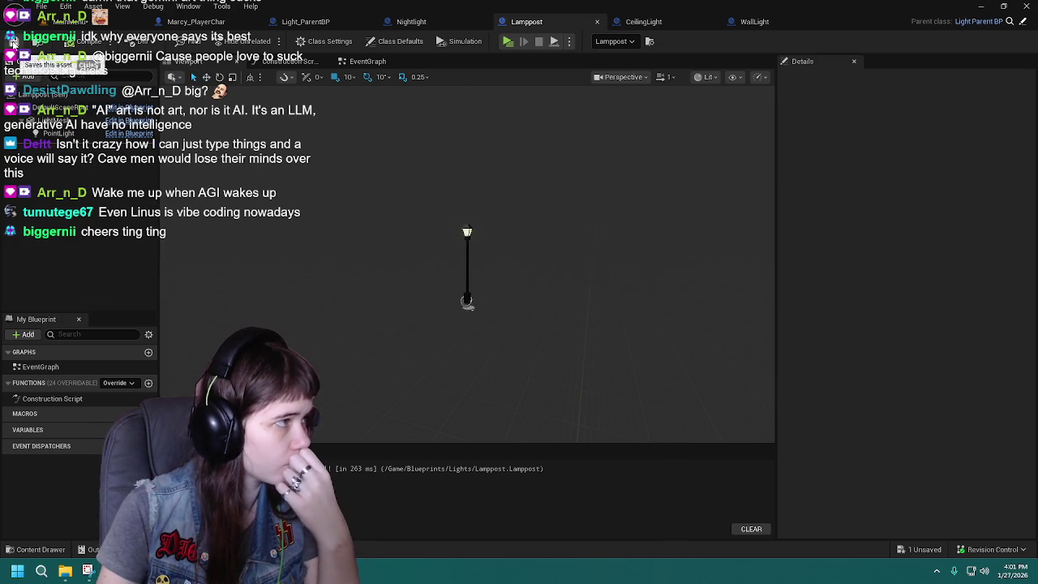
click(678, 23)
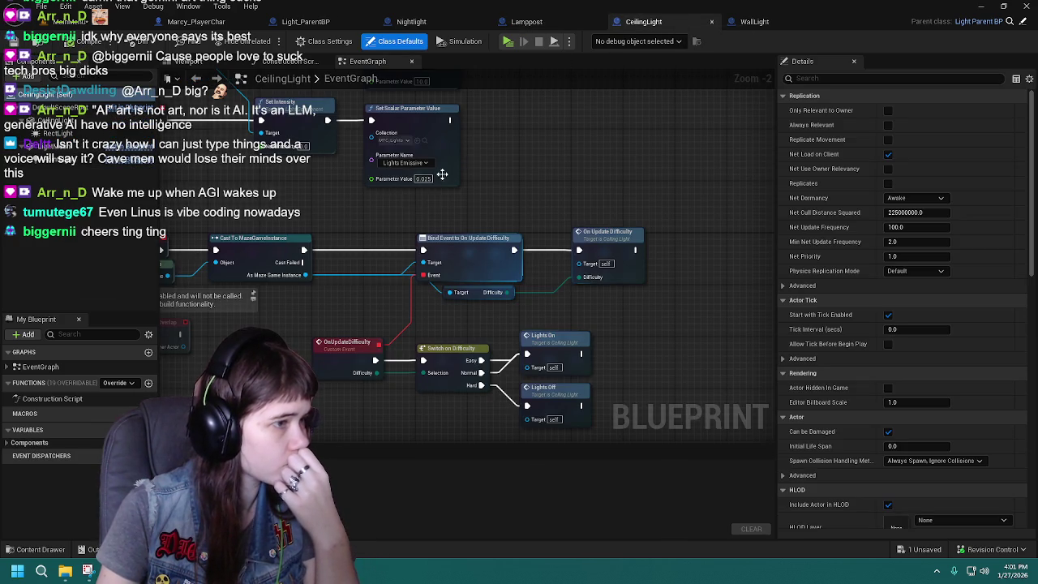
Step: Zoom out in the CeilingLight viewport and select its ceiling light mesh
click(198, 62)
click(766, 24)
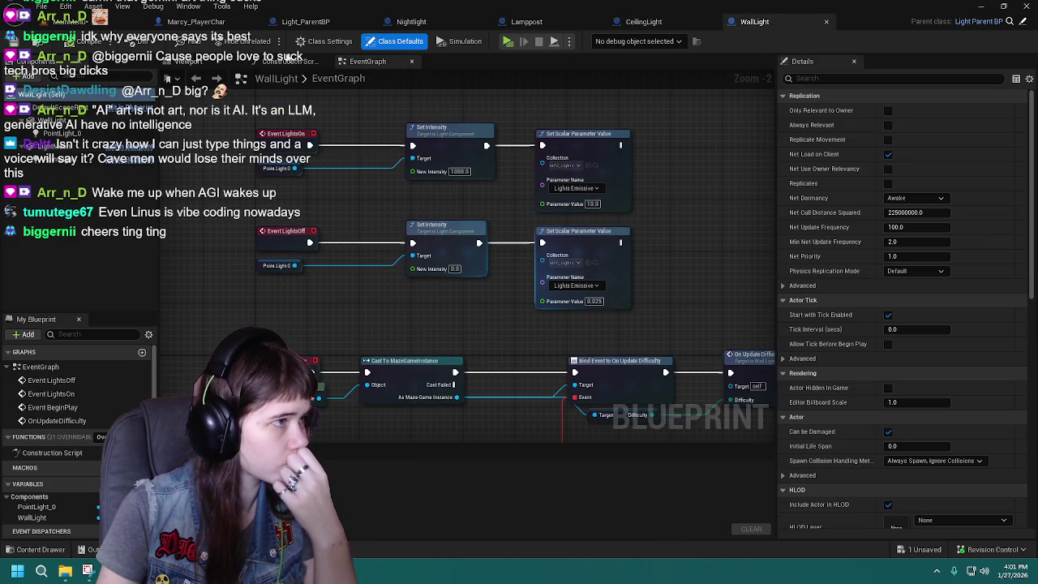
click(183, 61)
click(644, 22)
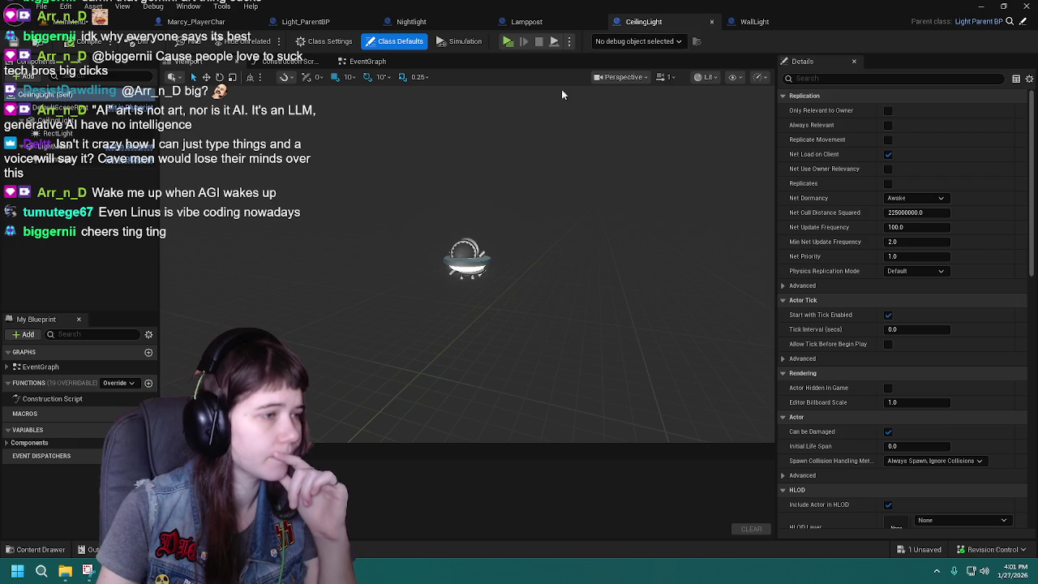
scroll(467, 258, down, 3)
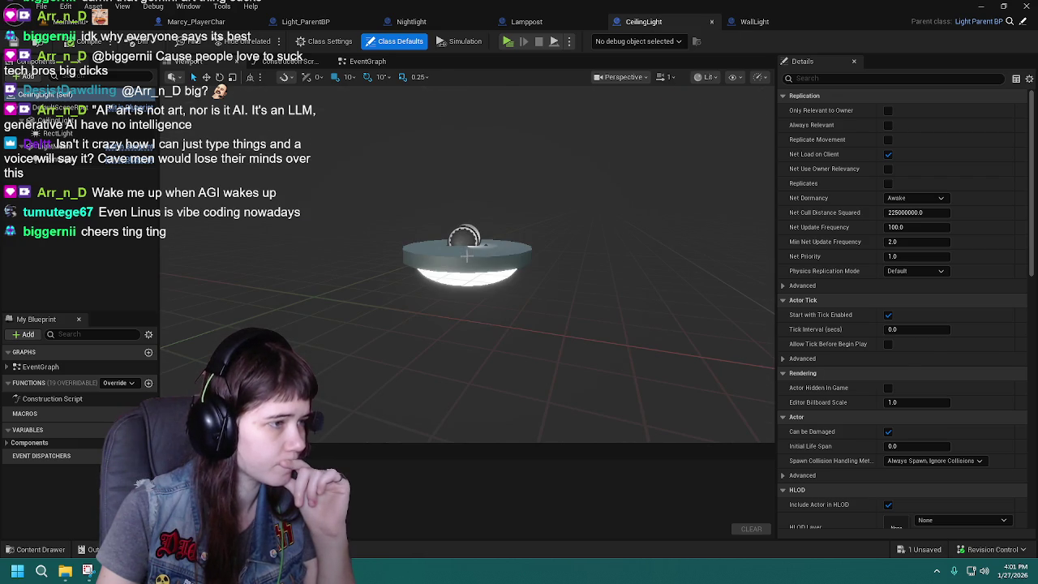
click(460, 257)
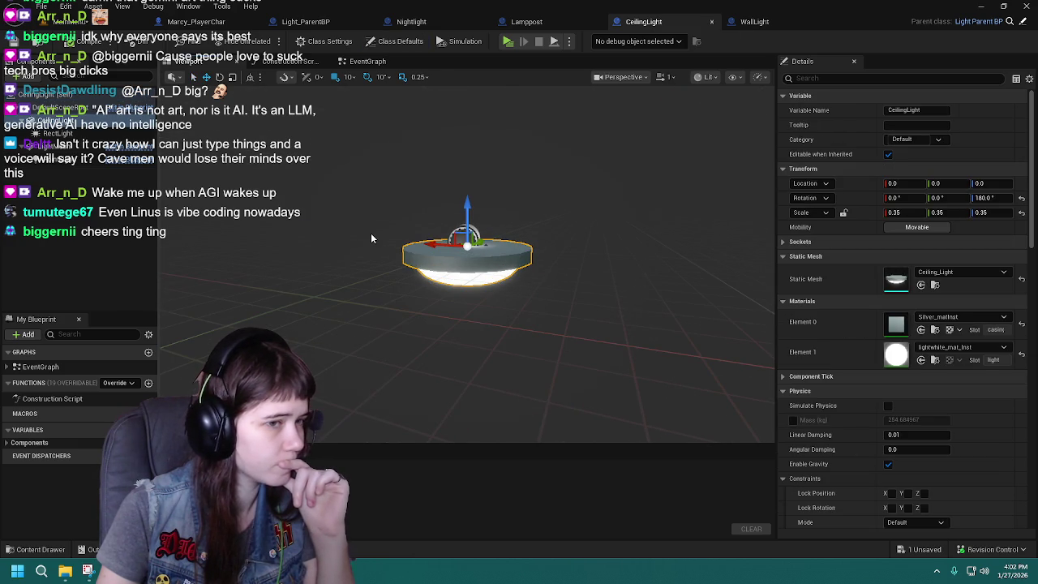
click(305, 22)
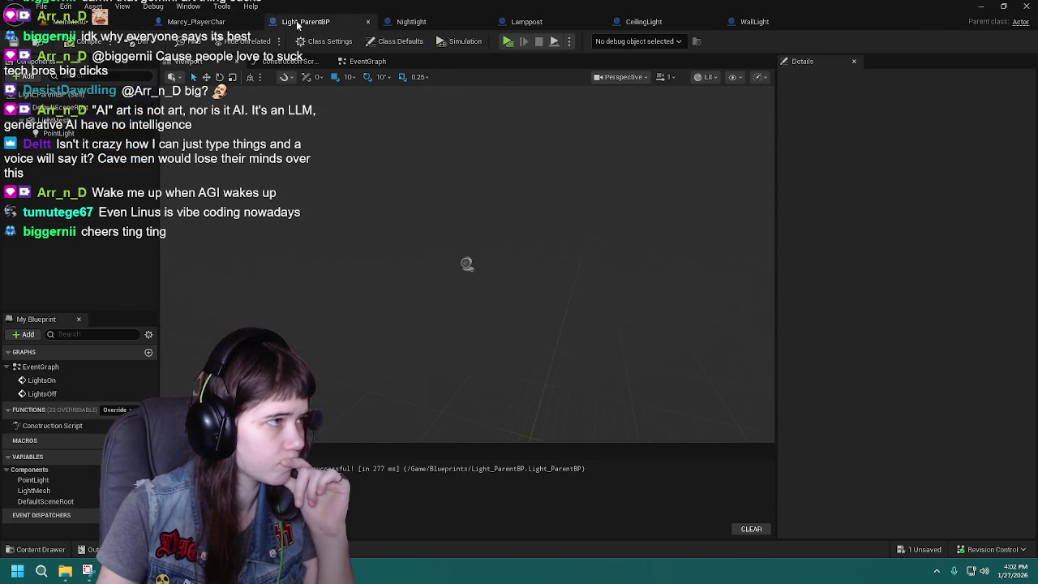
Step: Set Light_ParentBP's PointLight mobility to Static, then check the Nightlight and Lamppost blueprints
click(206, 24)
click(306, 22)
click(465, 262)
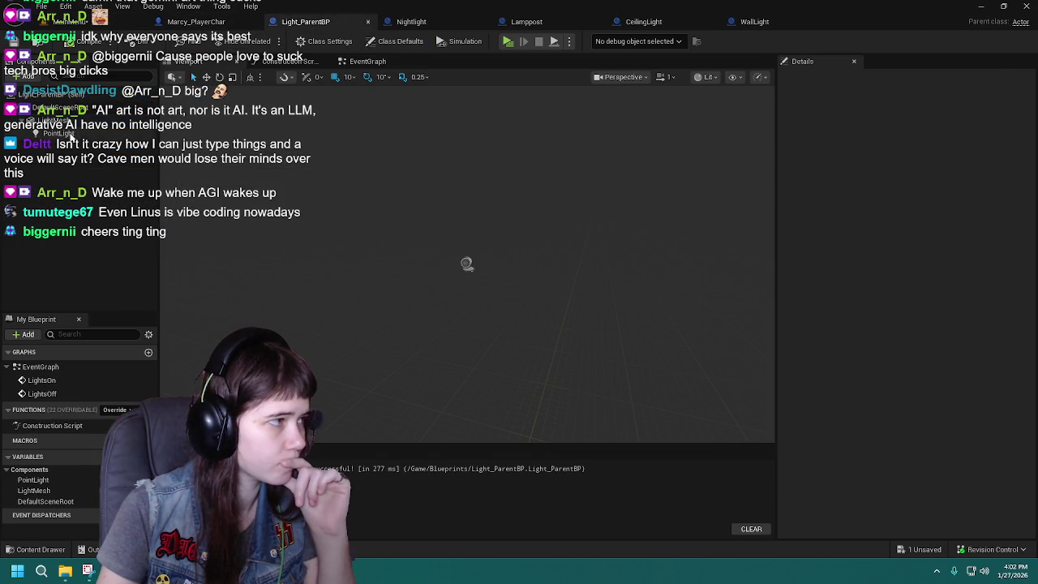
click(902, 227)
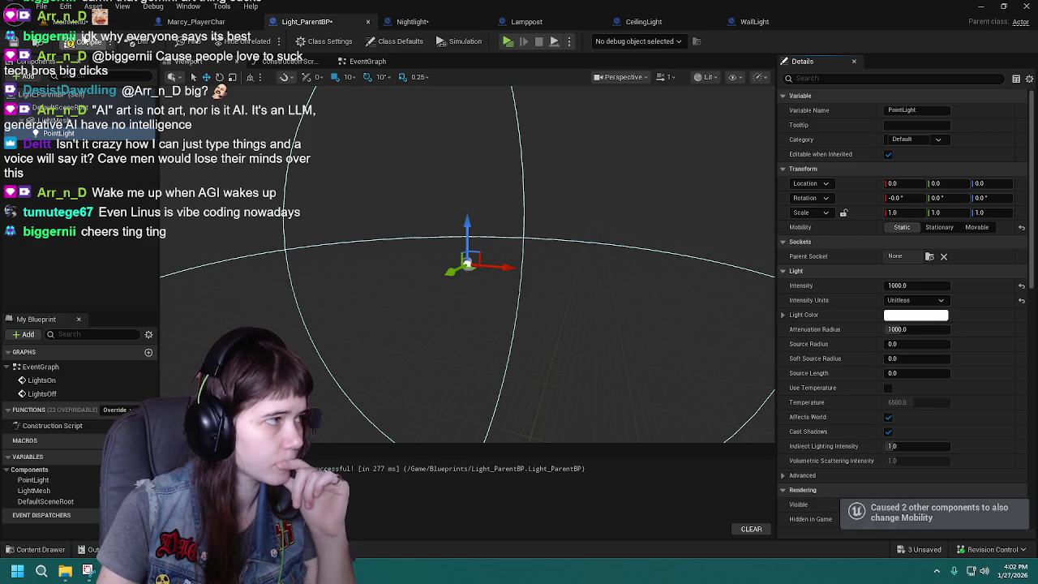
click(412, 23)
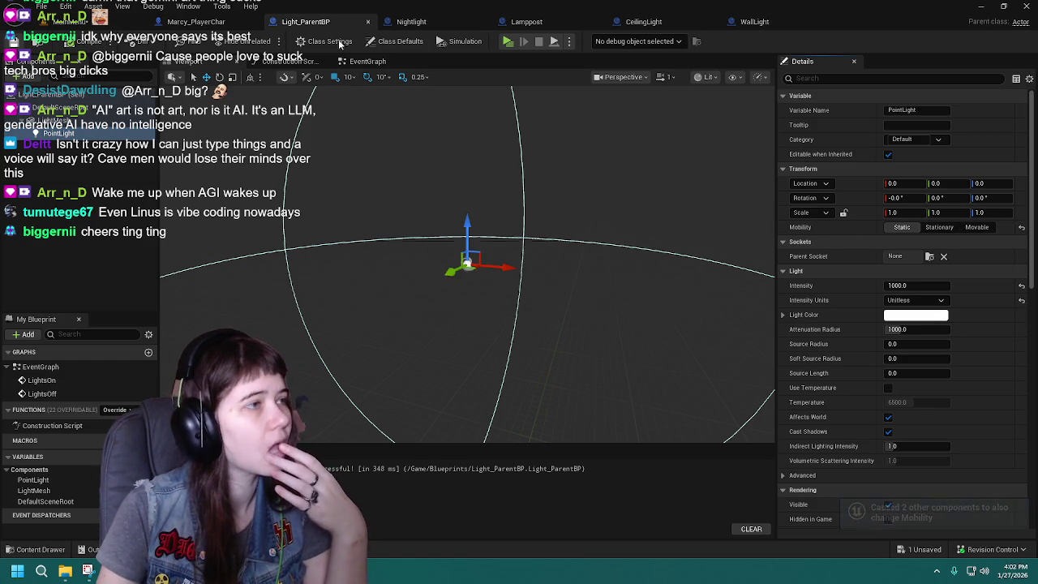
click(573, 24)
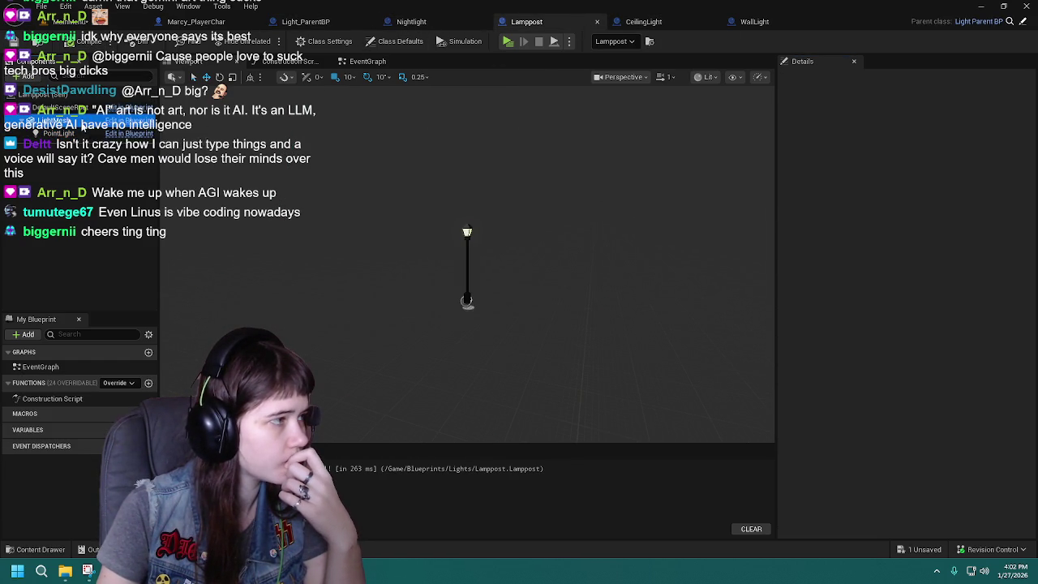
Step: Inspect the Lamppost's PointLight component, then return to the CeilingLight blueprint
click(77, 135)
key(Up)
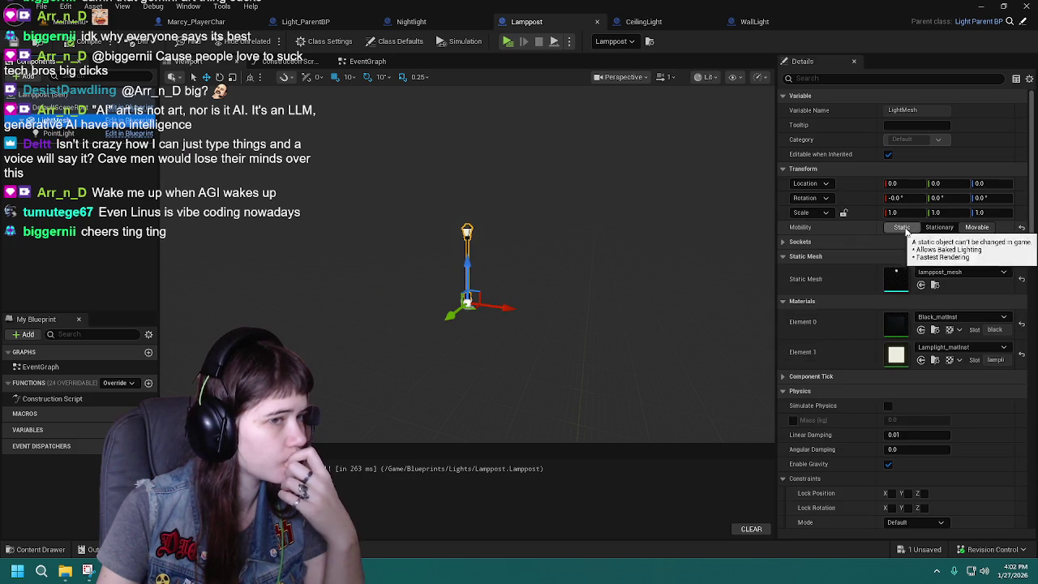
click(645, 22)
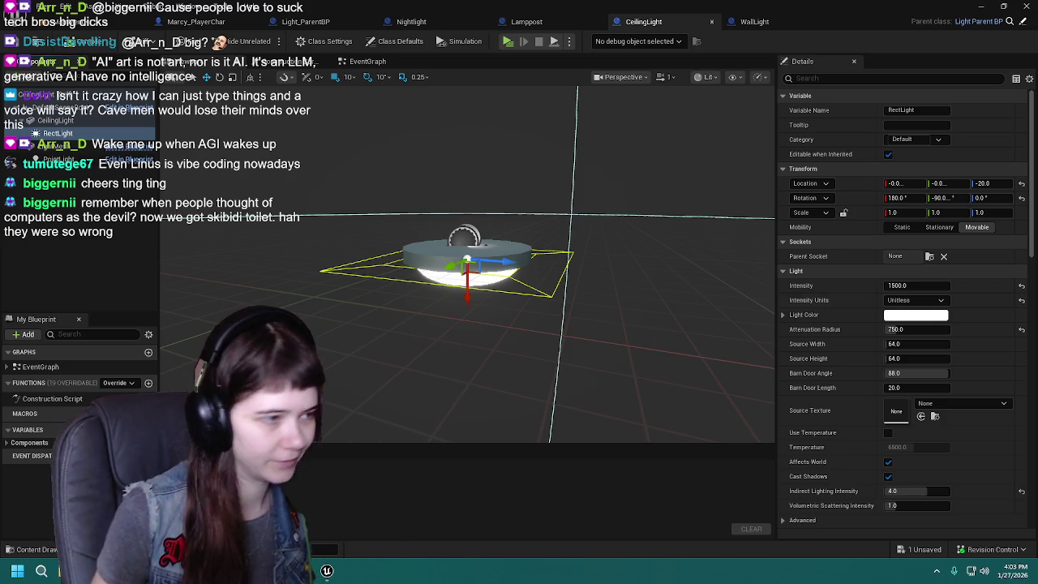
Step: Set CeilingLight's PointLight intensity to 1500, matching the RectLight
mouse_move(499, 290)
mouse_down()
mouse_move(578, 278)
mouse_move(568, 243)
mouse_move(593, 284)
mouse_move(568, 243)
mouse_move(560, 260)
mouse_move(575, 252)
mouse_move(559, 268)
mouse_move(539, 257)
mouse_up()
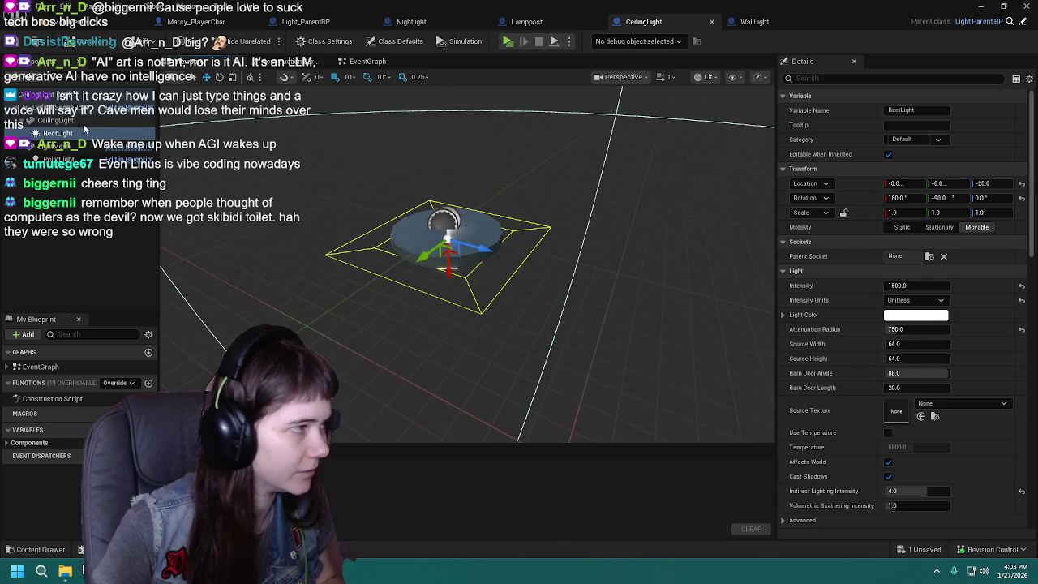
click(61, 160)
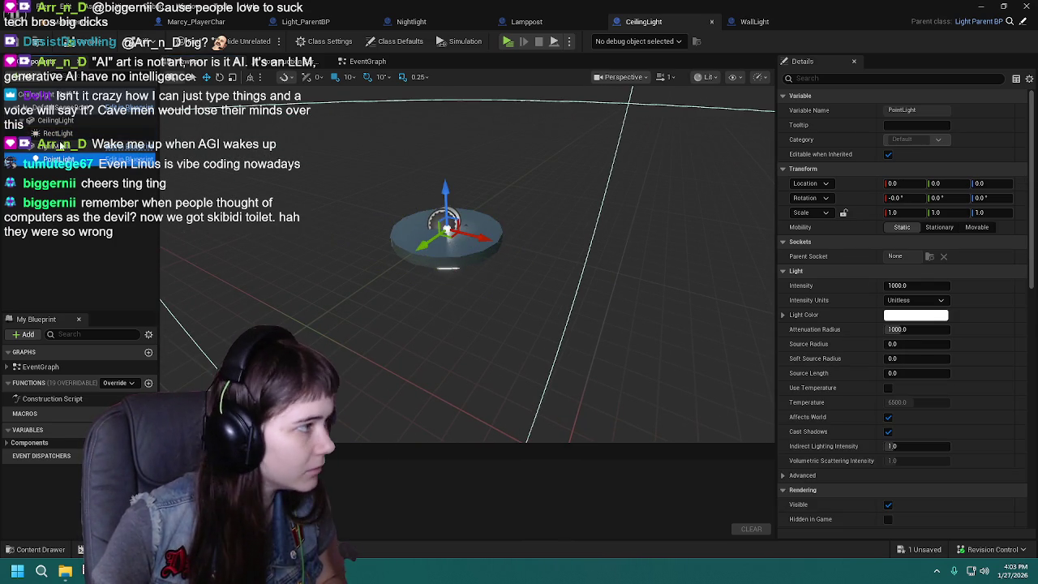
click(58, 133)
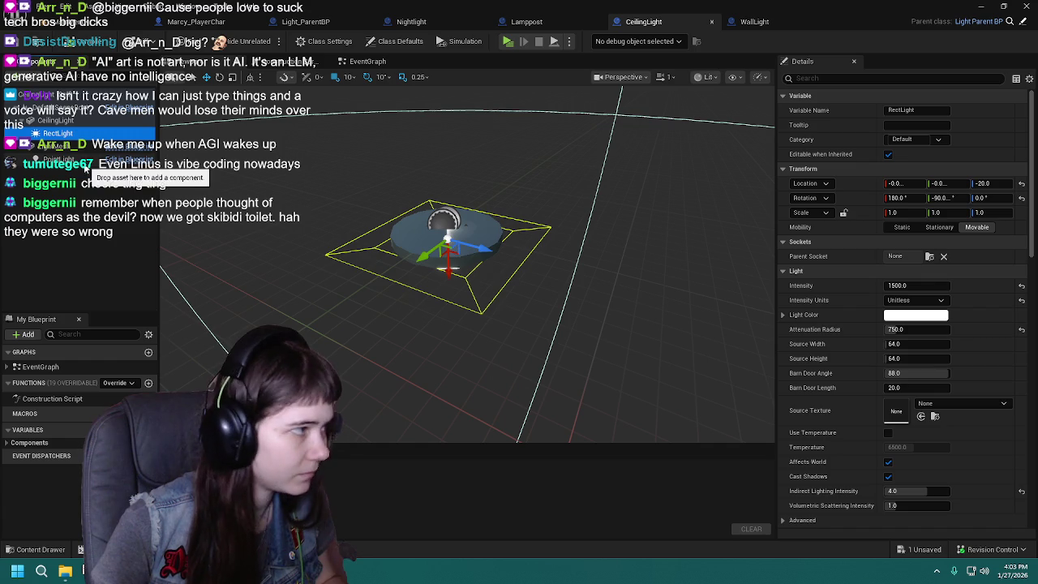
click(75, 159)
click(910, 288)
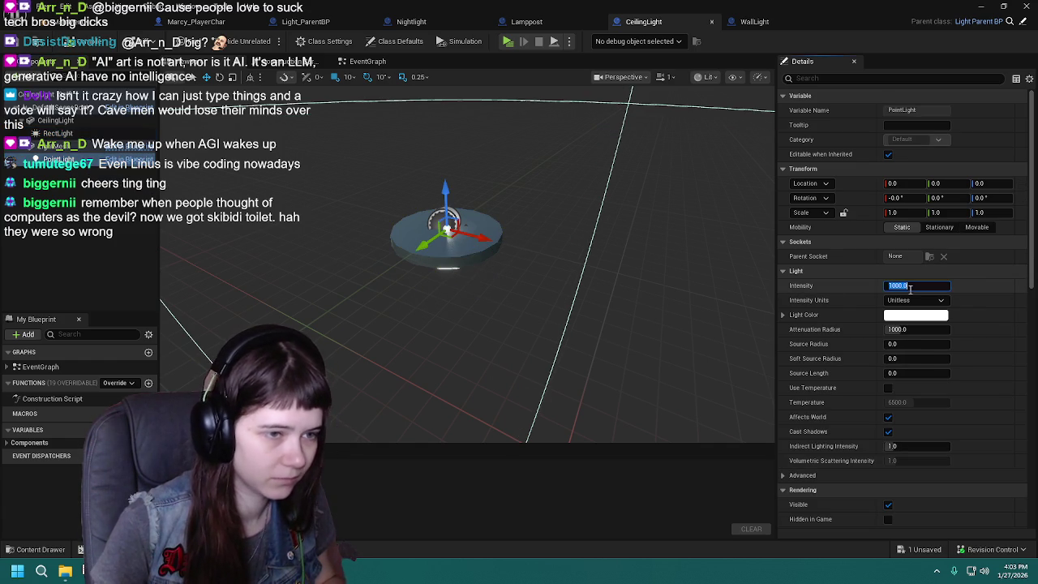
text(1500)
key(Return)
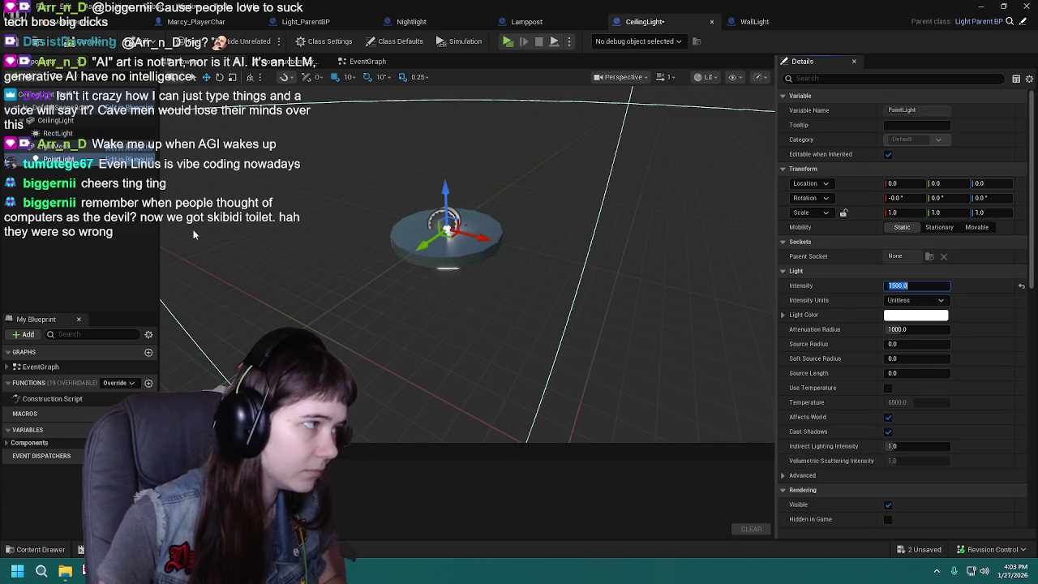
click(58, 133)
click(73, 159)
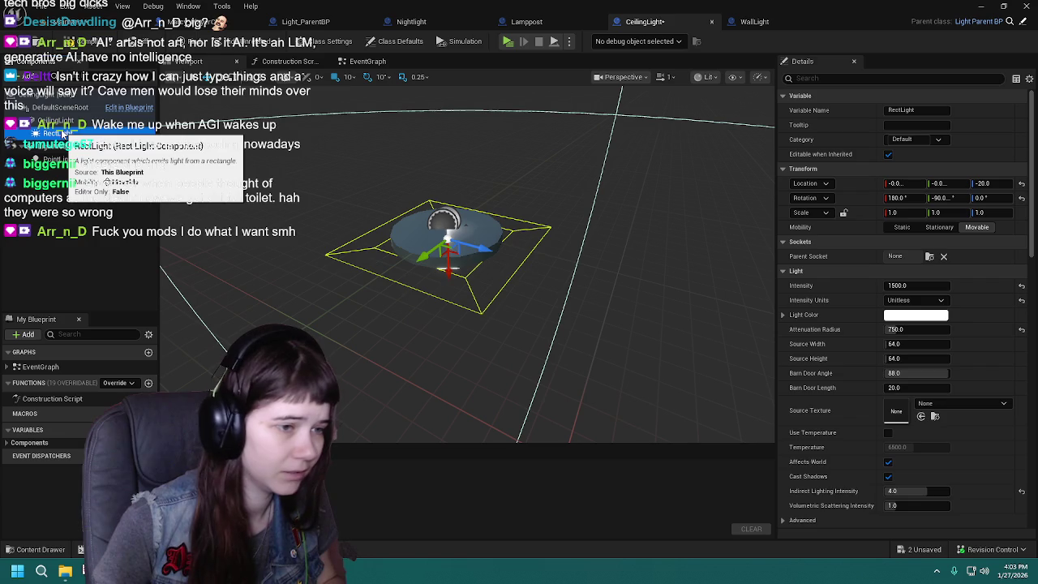
click(60, 156)
Step: Set the PointLight's attenuation radius to 750 and compile CeilingLight
click(937, 332)
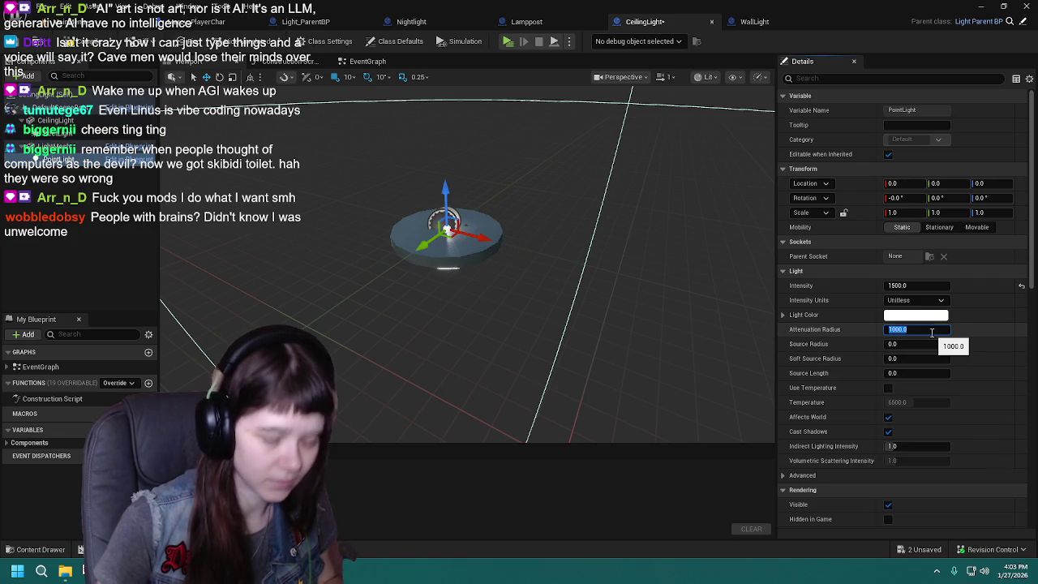
text(50)
key(Return)
click(57, 136)
click(61, 156)
click(18, 45)
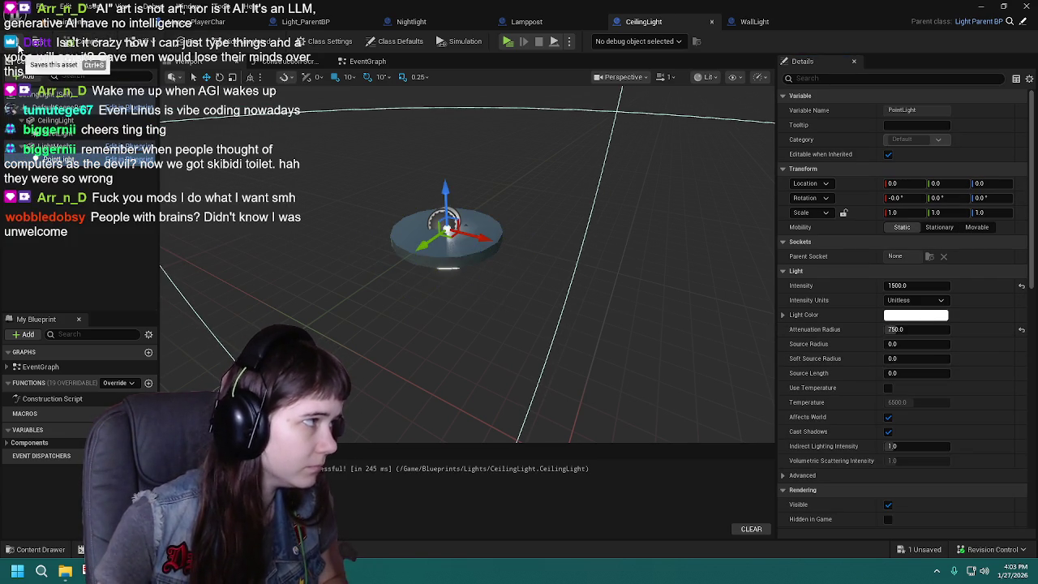
Step: Delete the separate CeilingLight mesh component and select LightMesh
click(69, 121)
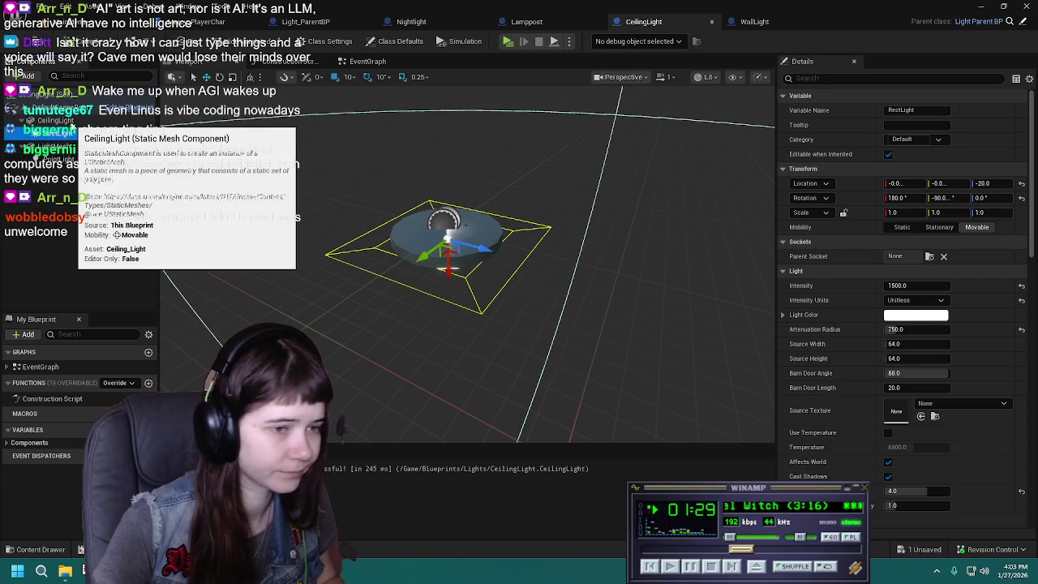
click(72, 133)
click(73, 122)
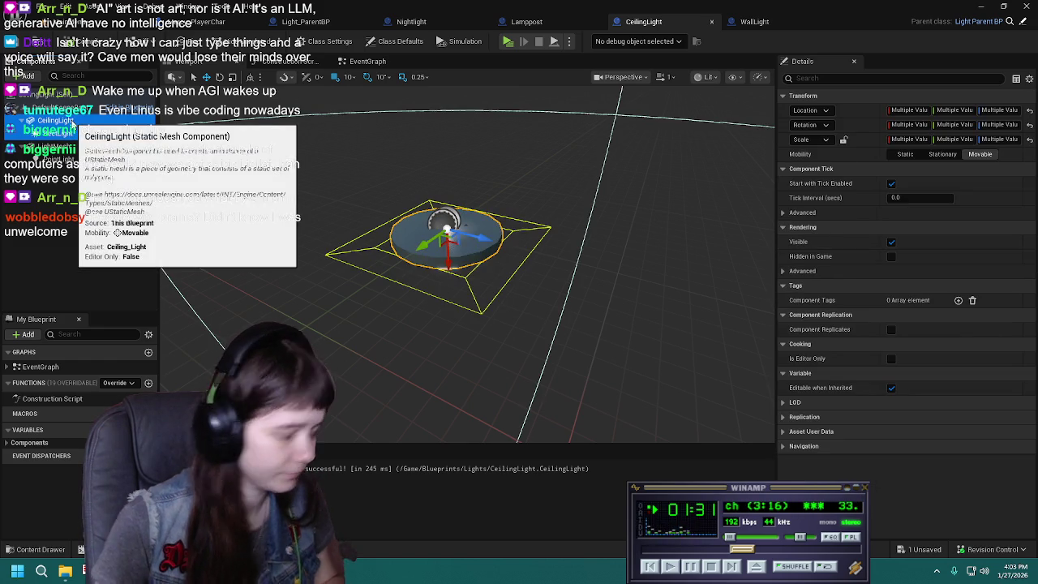
key(Delete)
click(54, 120)
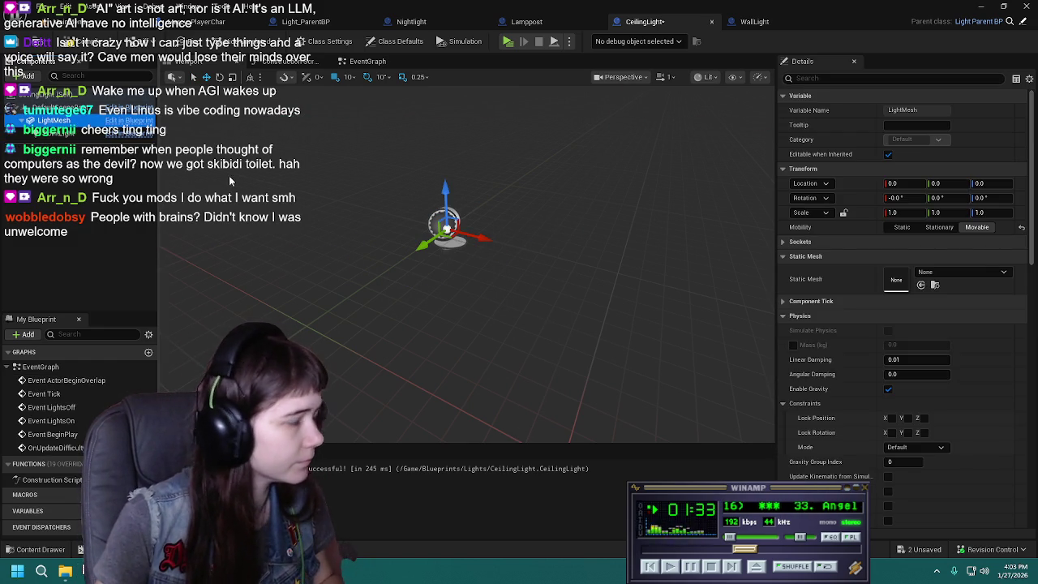
Step: Assign the Ceiling_Light mesh to LightMesh and save, review the compile errors, then undo the component deletion
click(978, 271)
text(iling)
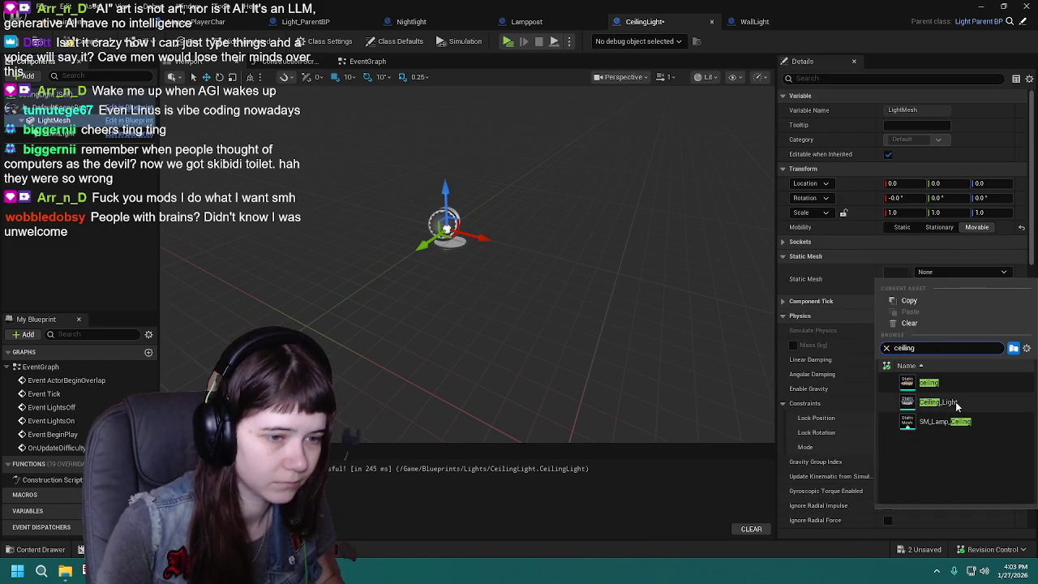
click(938, 402)
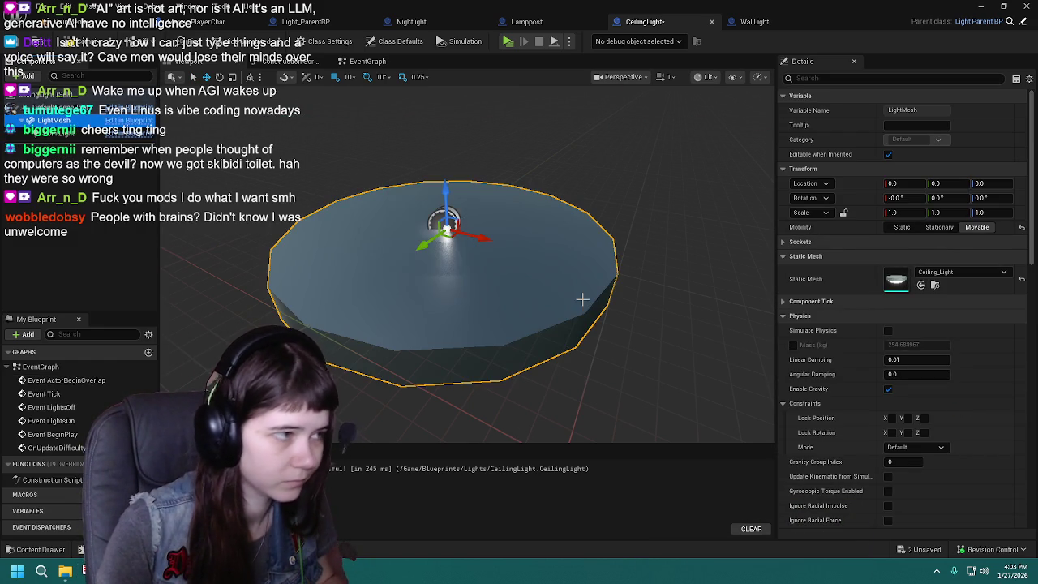
key(ctrl+s)
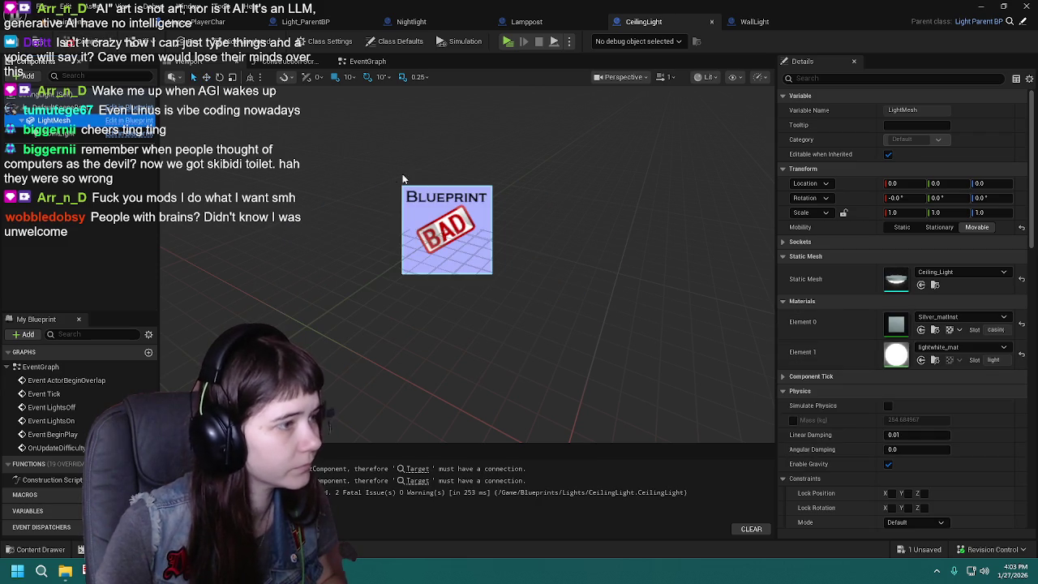
click(369, 61)
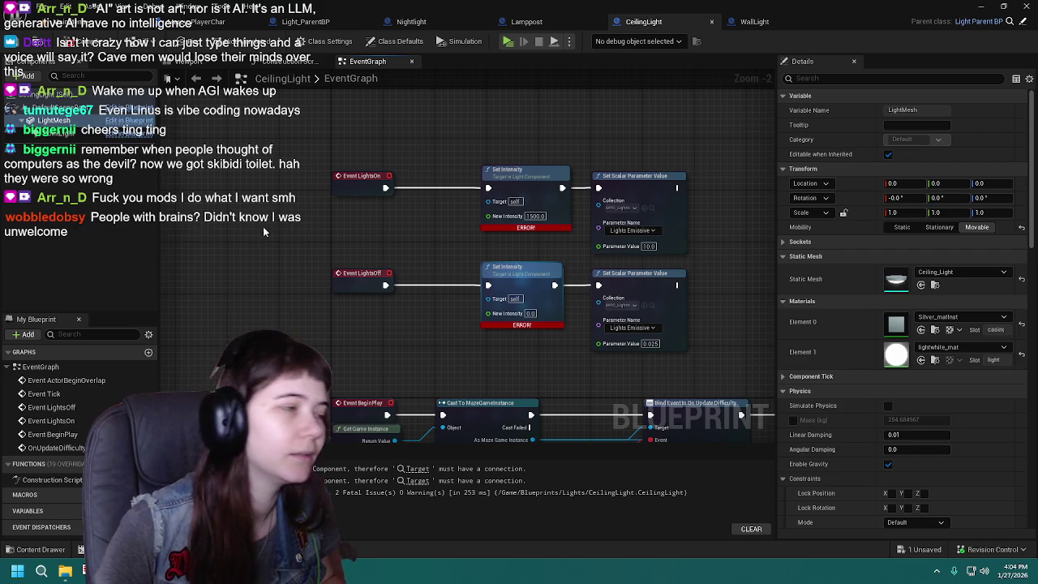
click(220, 63)
key(ctrl+z)
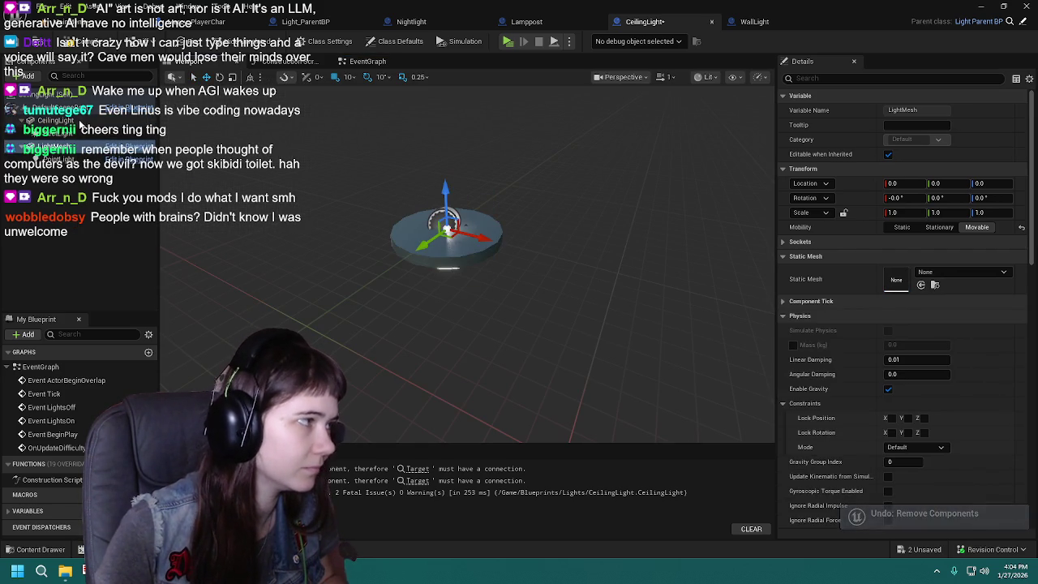
Step: Reassign the Ceiling_Light mesh to LightMesh and compile the blueprint cleanly
click(55, 120)
click(54, 146)
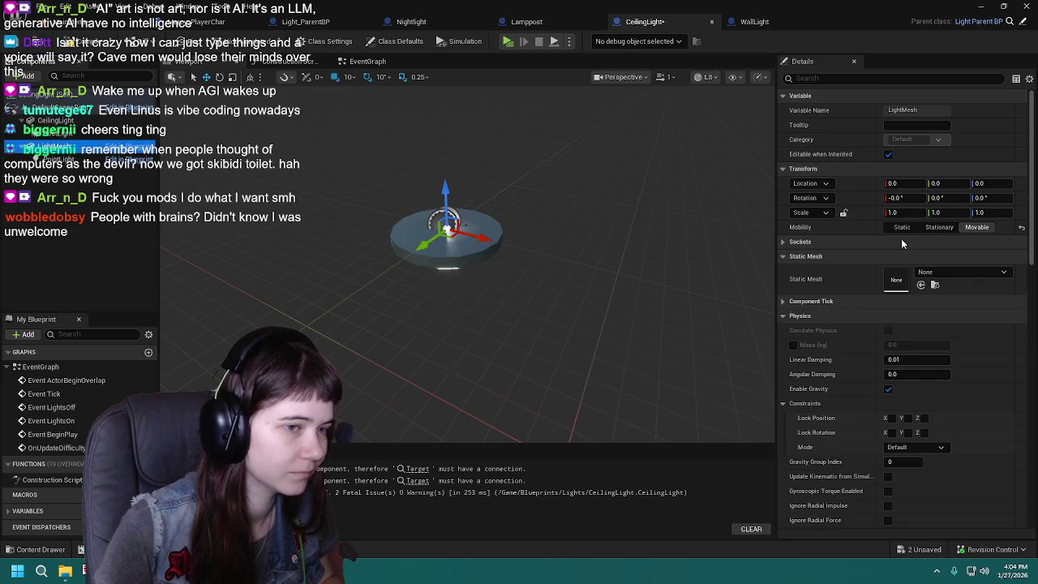
click(962, 273)
text(eiling light)
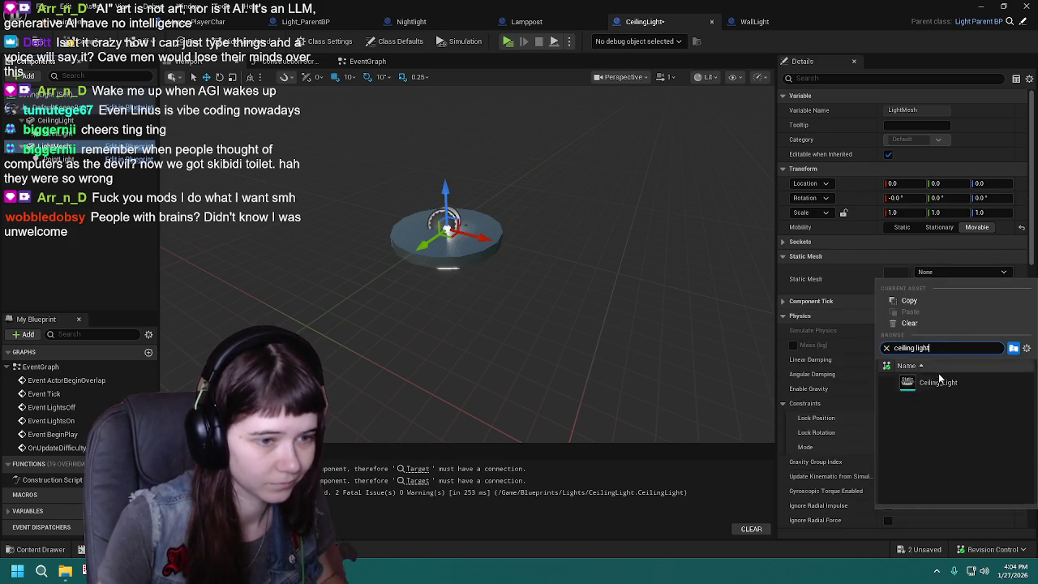
click(938, 382)
click(28, 42)
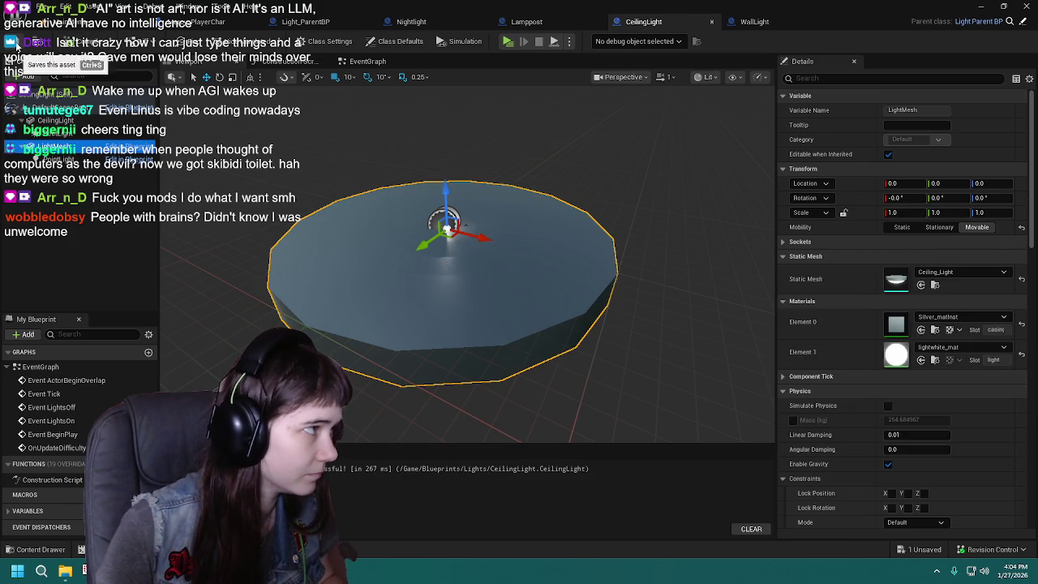
Step: Delete another CeilingLight component, compile, and review the event graph's 2 fatal errors
click(96, 129)
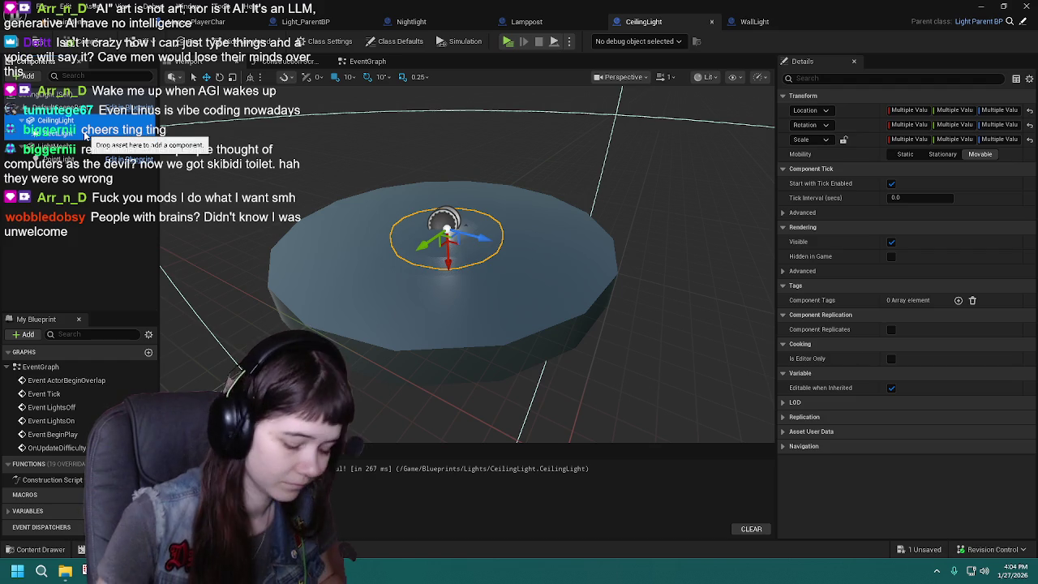
key(Delete)
click(25, 44)
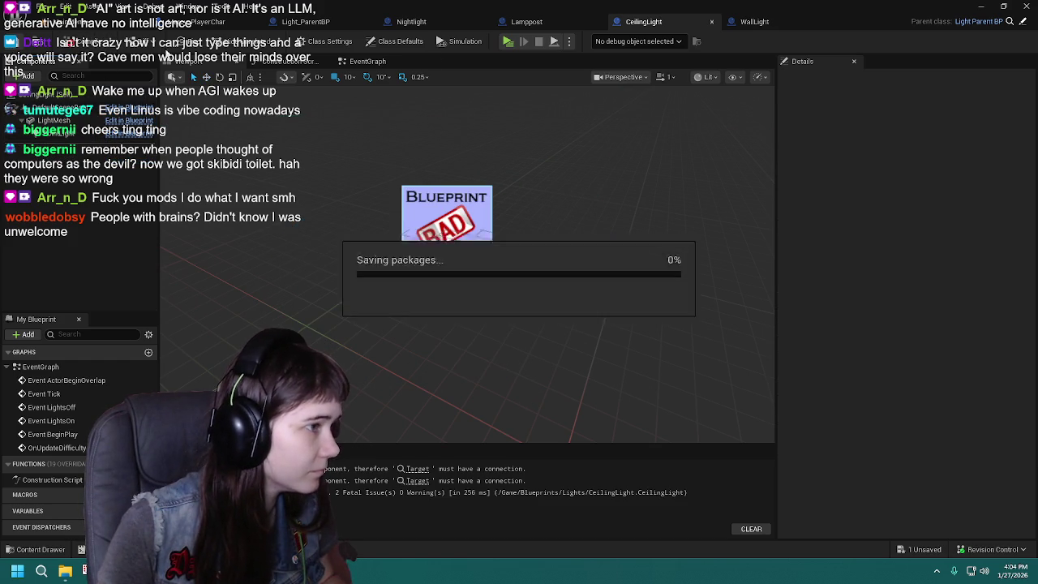
click(365, 63)
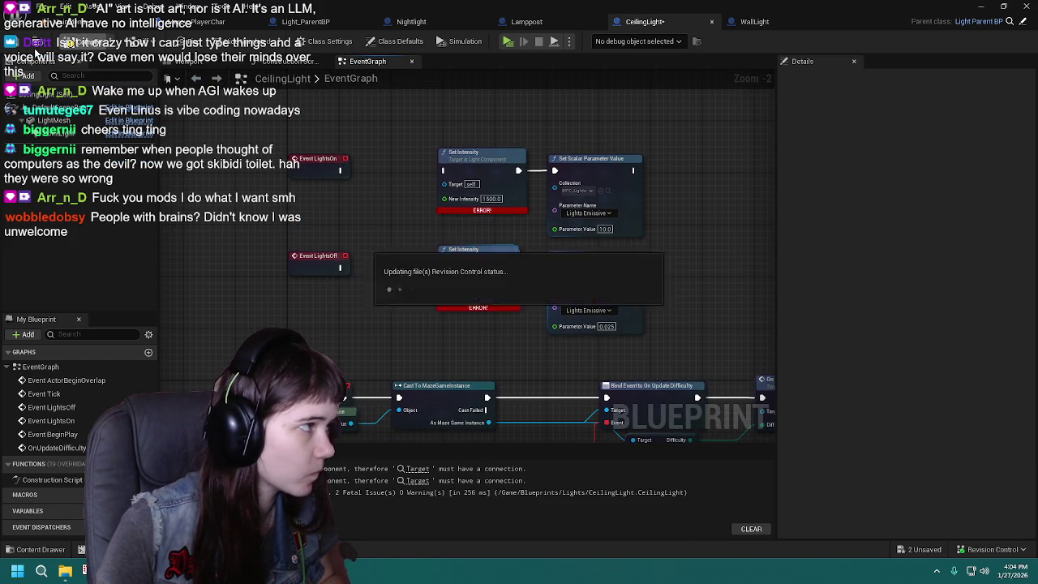
click(763, 22)
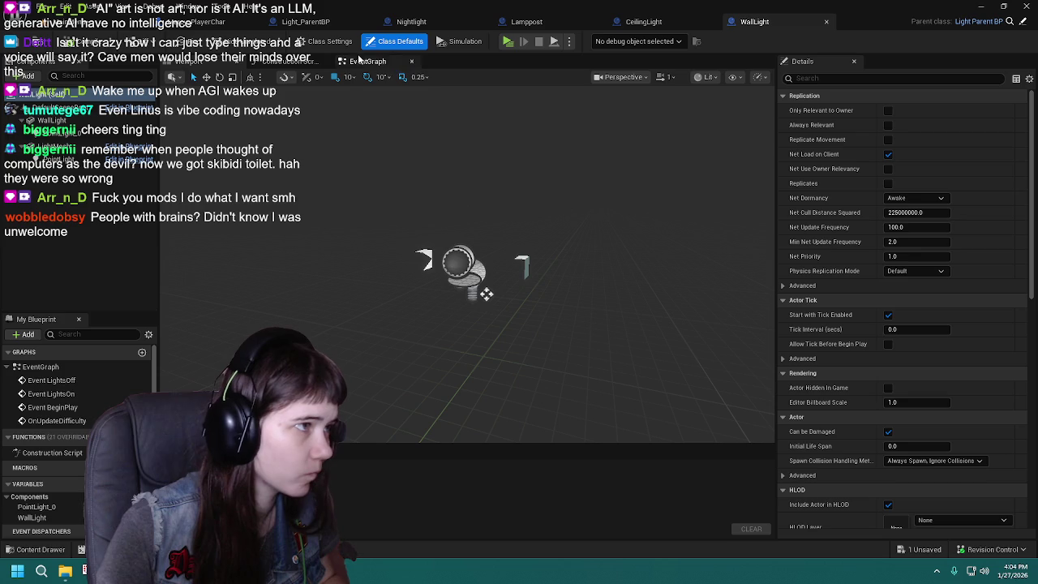
Step: Assign the MentHospWallLight static mesh to WallLight's LightMesh and compile the blueprint
click(57, 132)
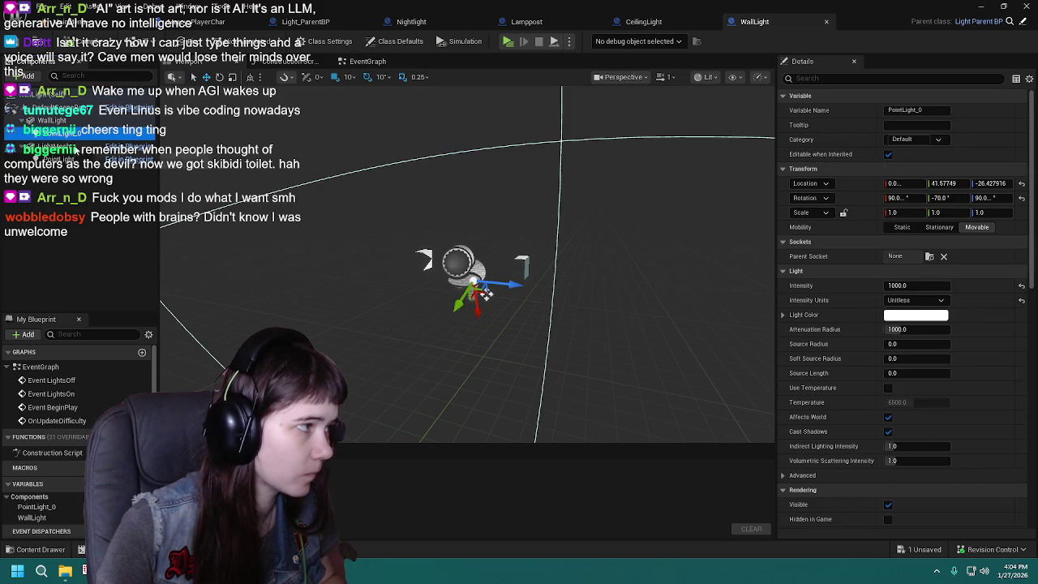
click(75, 150)
key(Up)
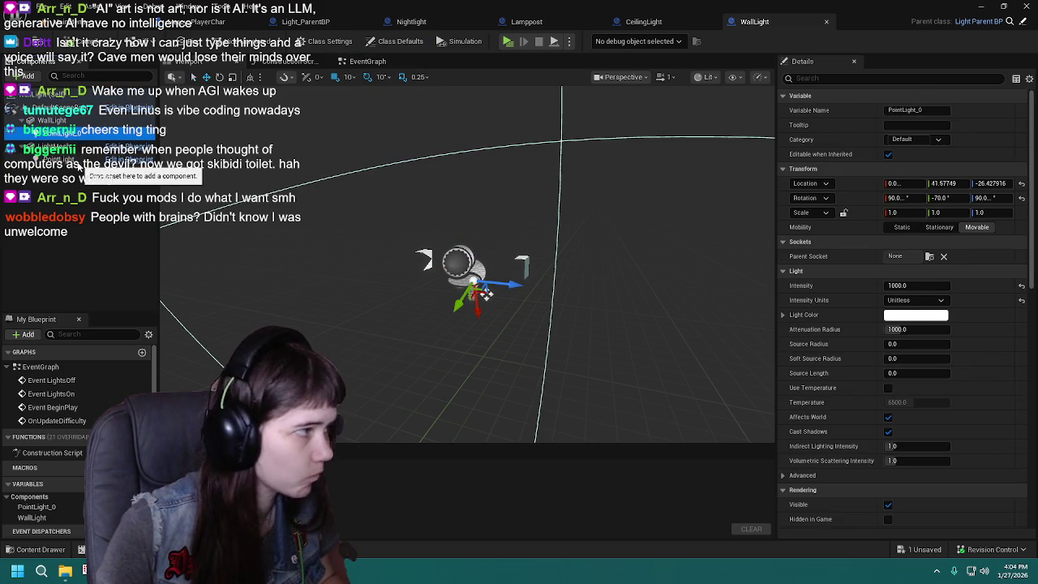
click(81, 122)
click(75, 149)
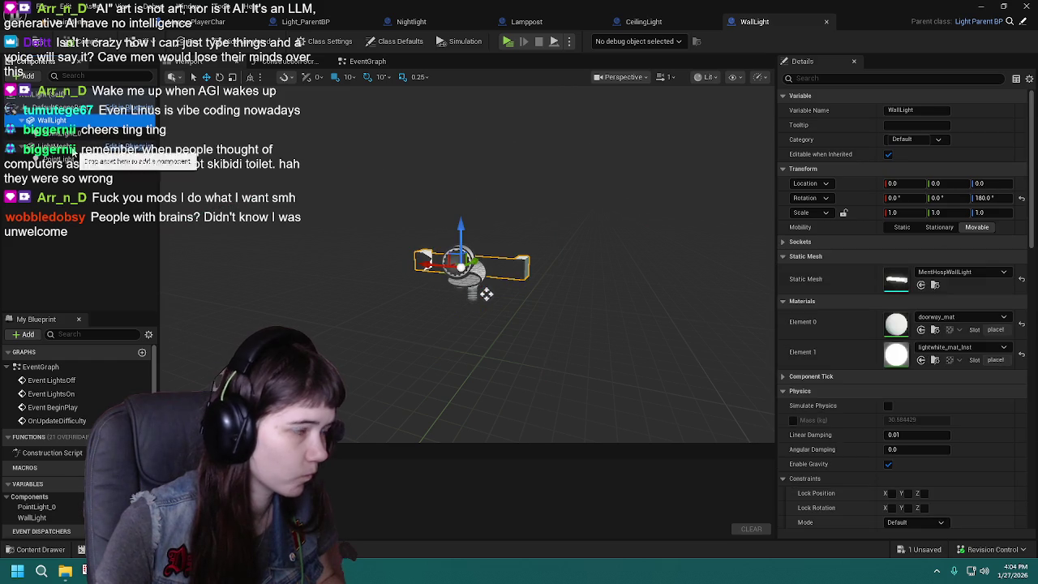
click(946, 272)
text(wall)
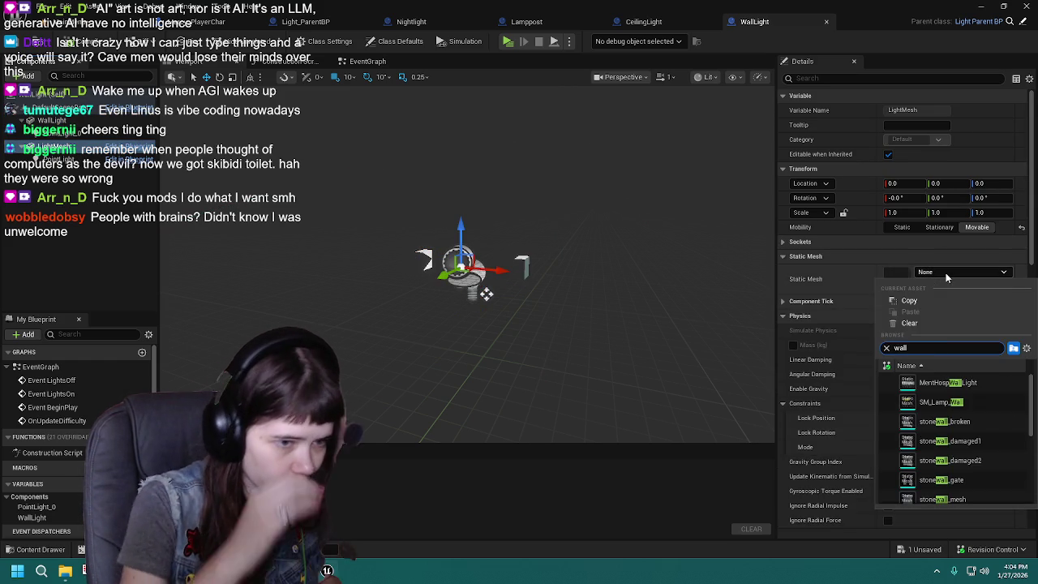
click(944, 382)
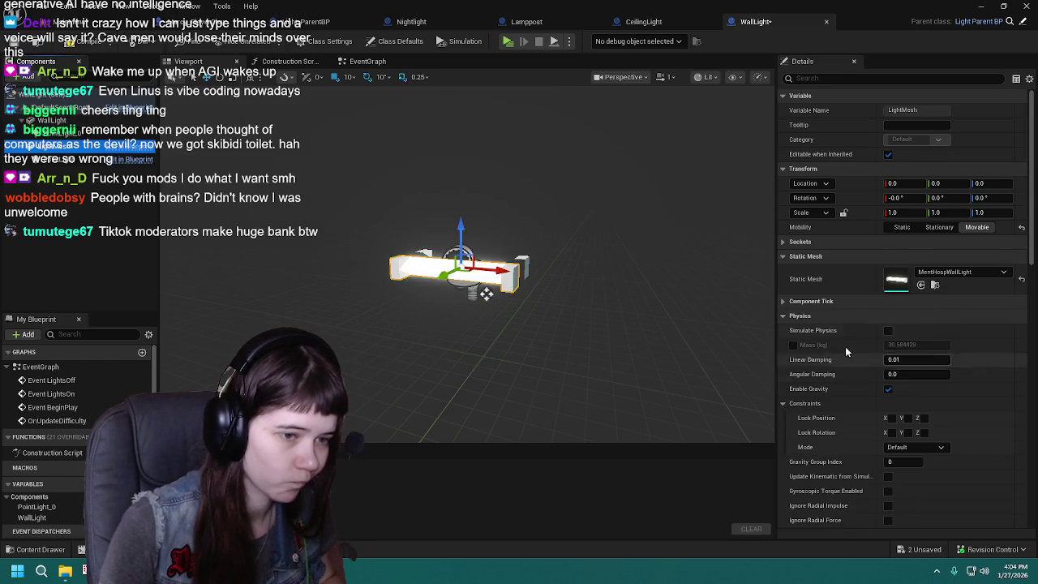
click(79, 43)
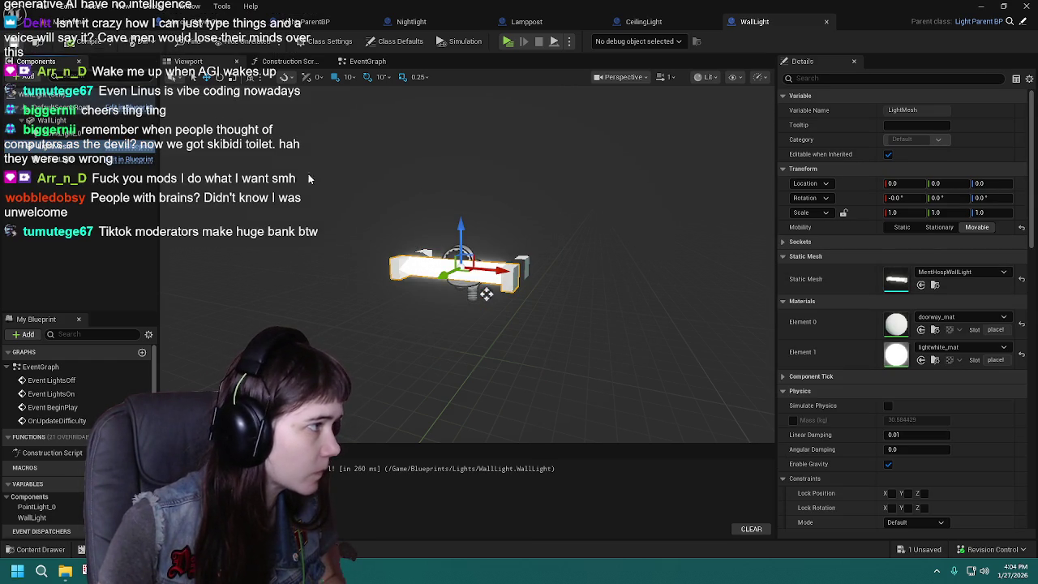
drag(552, 324, 549, 297)
scroll(552, 299, up, 3)
scroll(552, 299, down, 3)
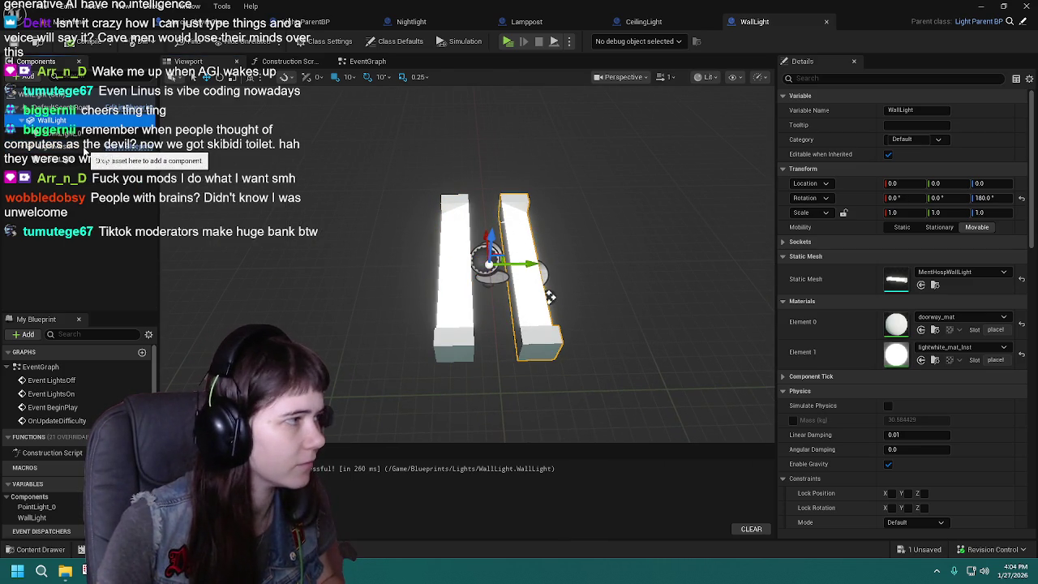
Step: Rotate WallLight's LightMesh to 180 degrees yaw
click(98, 151)
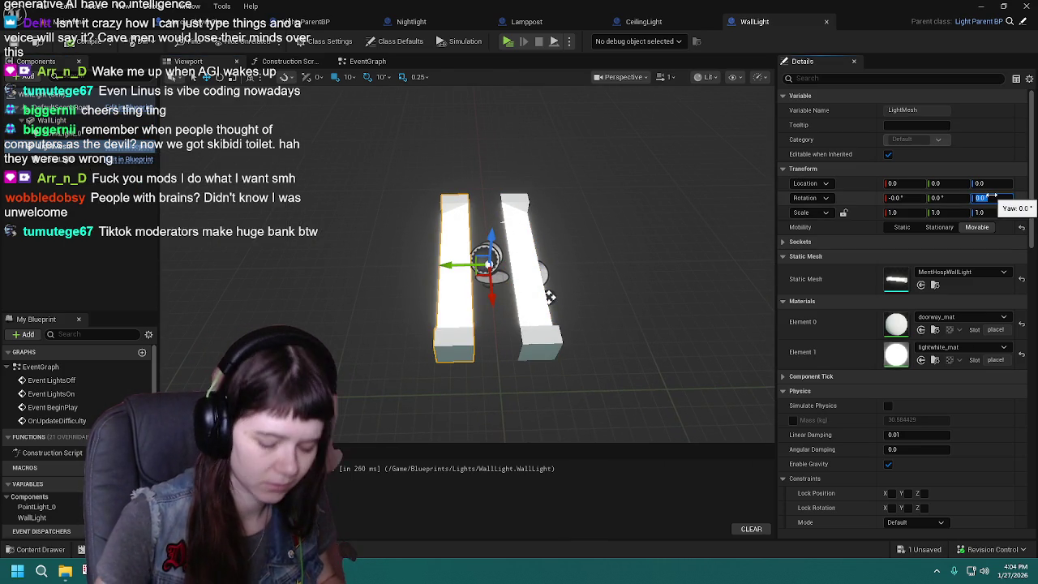
click(994, 198)
text(180)
key(Return)
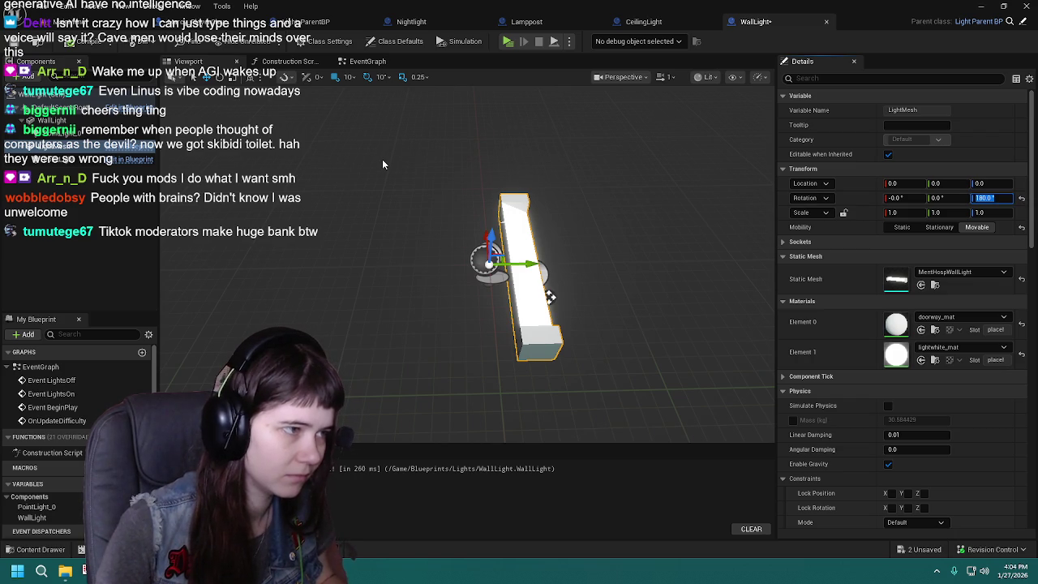
mouse_move(408, 197)
mouse_down()
mouse_move(426, 331)
mouse_move(475, 283)
mouse_move(438, 260)
mouse_move(486, 285)
mouse_move(481, 299)
mouse_up()
Step: Remove the PointLight_0 component and compile-save WallLight, which now reports fatal errors
click(55, 122)
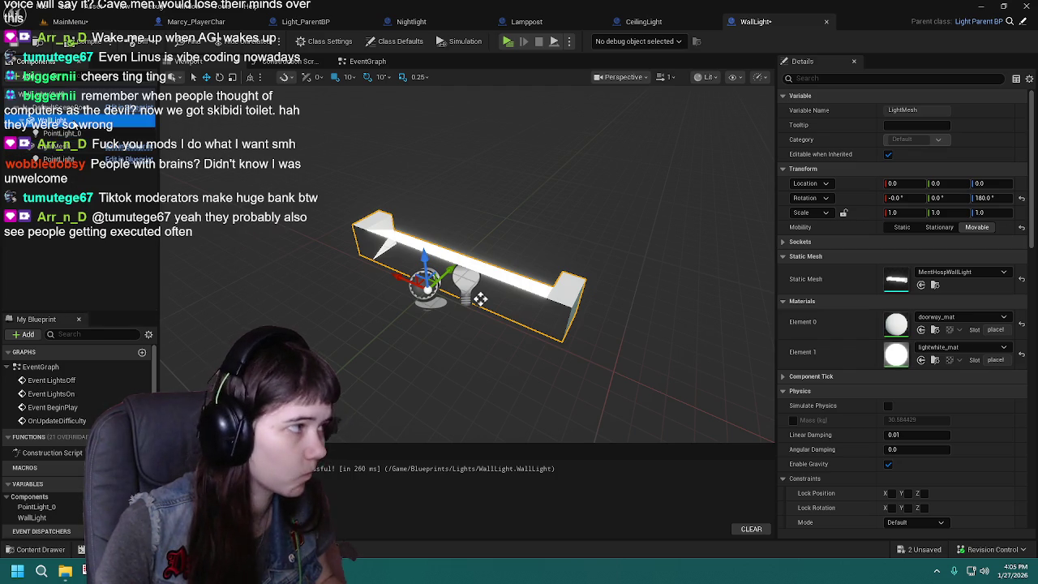
ctrl+click(72, 133)
click(71, 133)
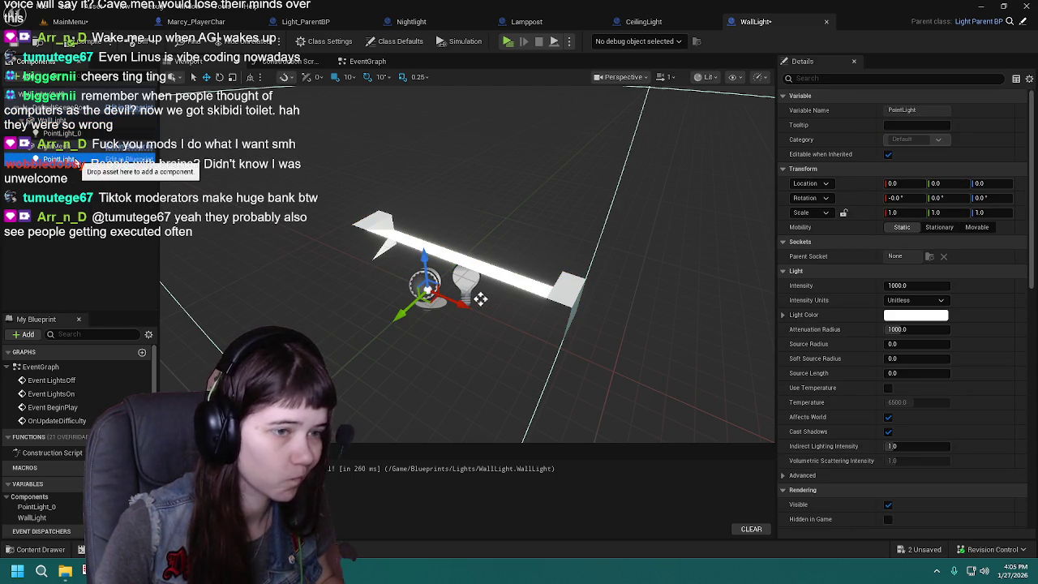
click(71, 121)
ctrl+click(71, 121)
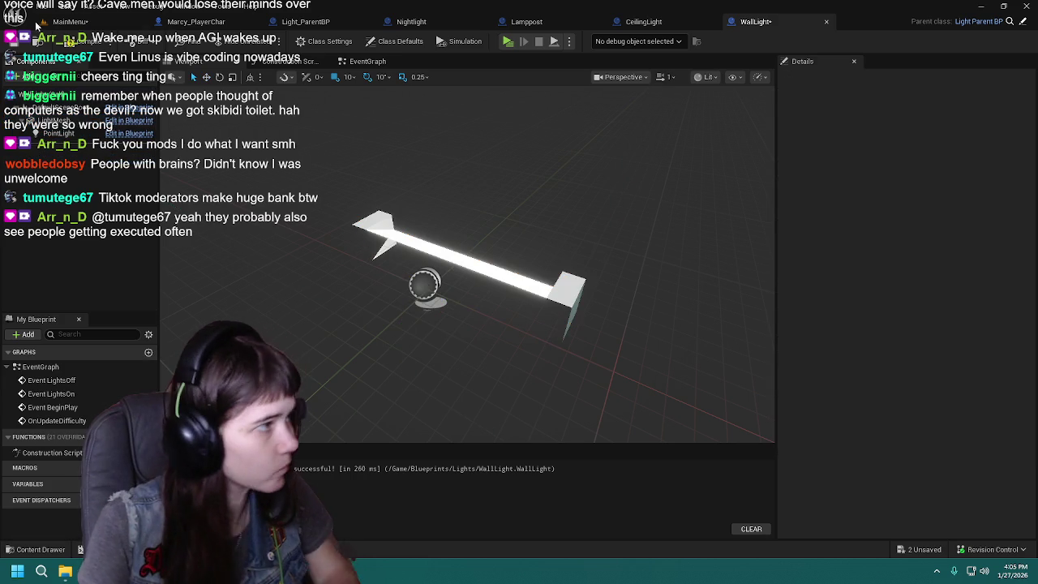
key(ctrl+s)
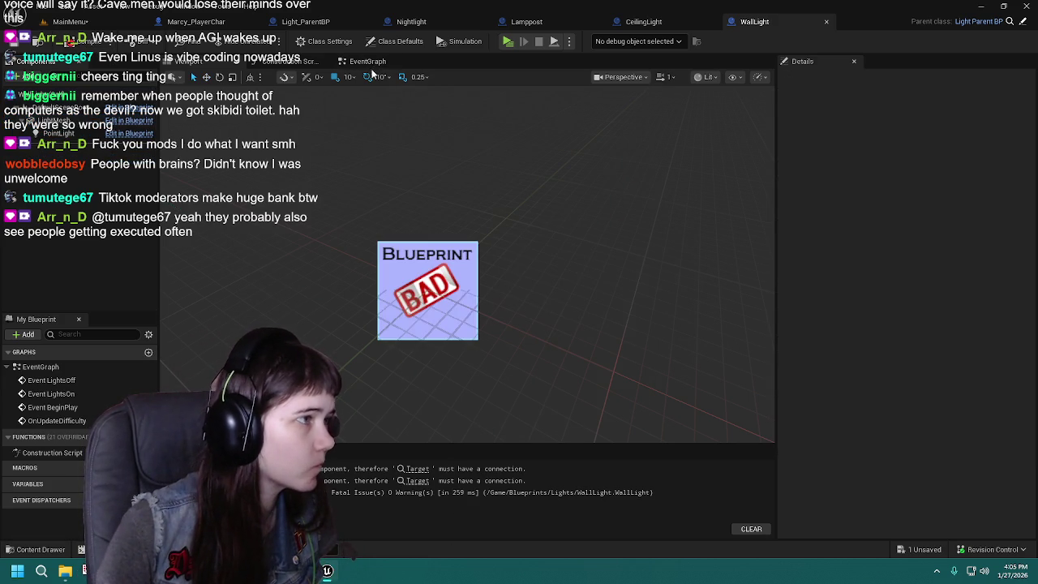
Step: Save everything, check the WallLight, Nightlight and Lamppost event graphs, then return to the MainMenu level
click(367, 60)
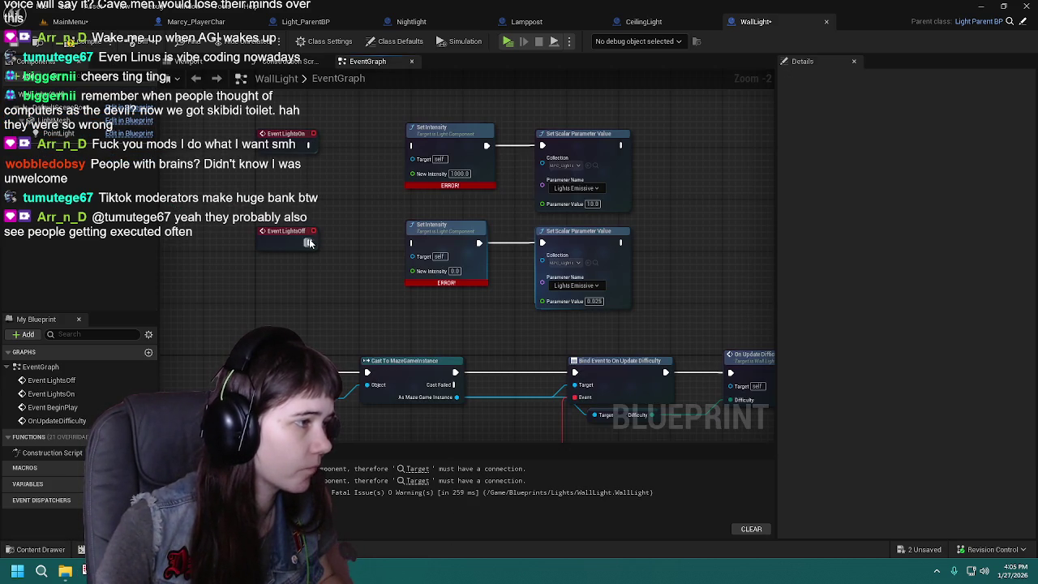
key(ctrl+s)
click(412, 22)
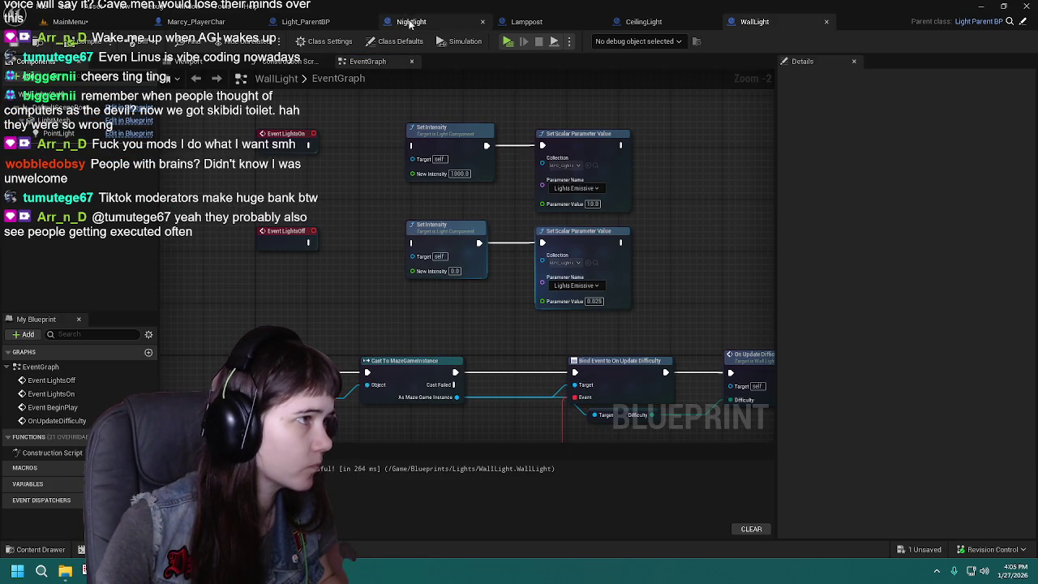
click(368, 61)
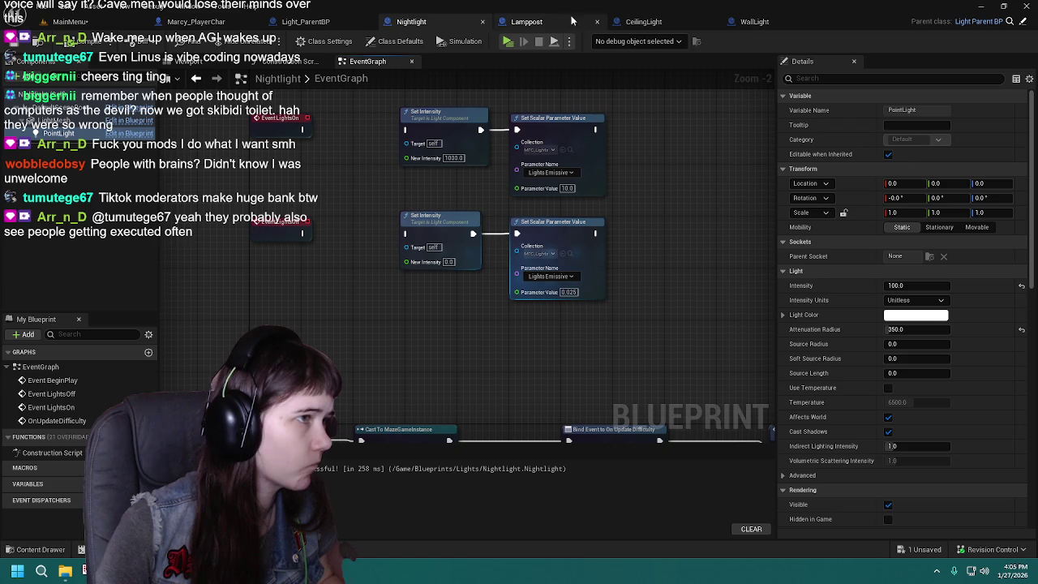
click(526, 22)
click(365, 61)
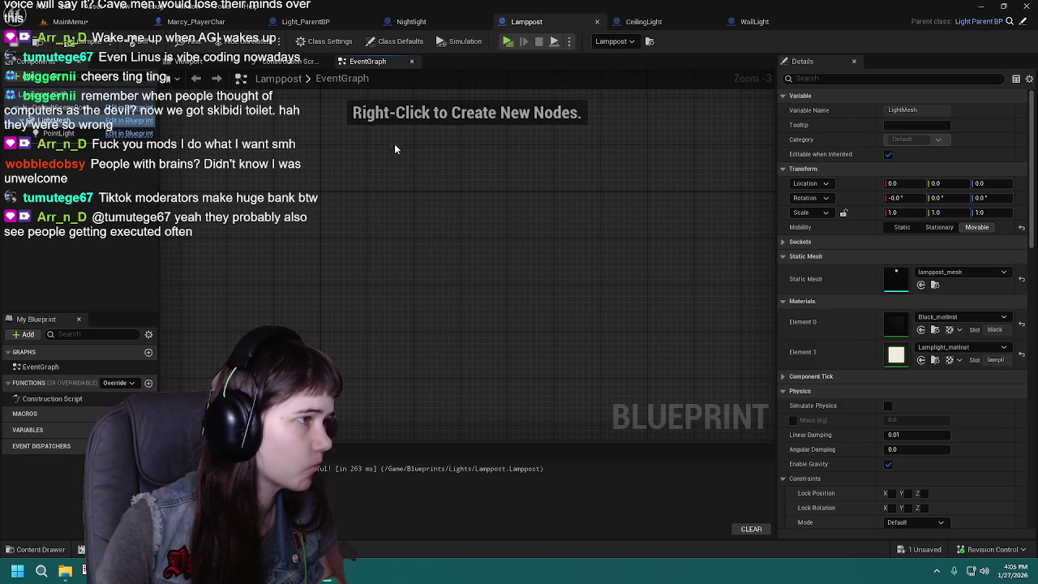
click(411, 22)
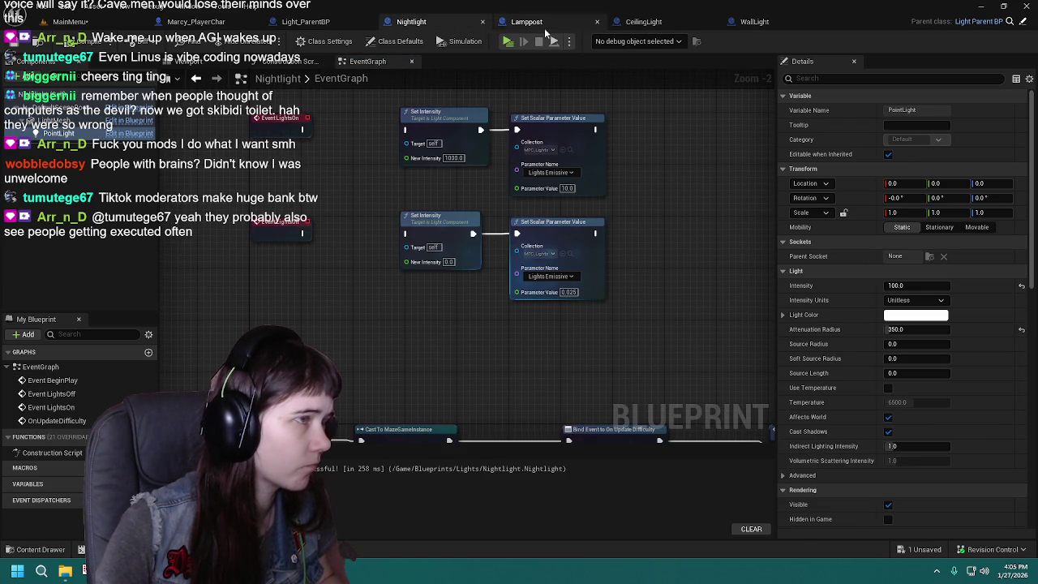
click(79, 22)
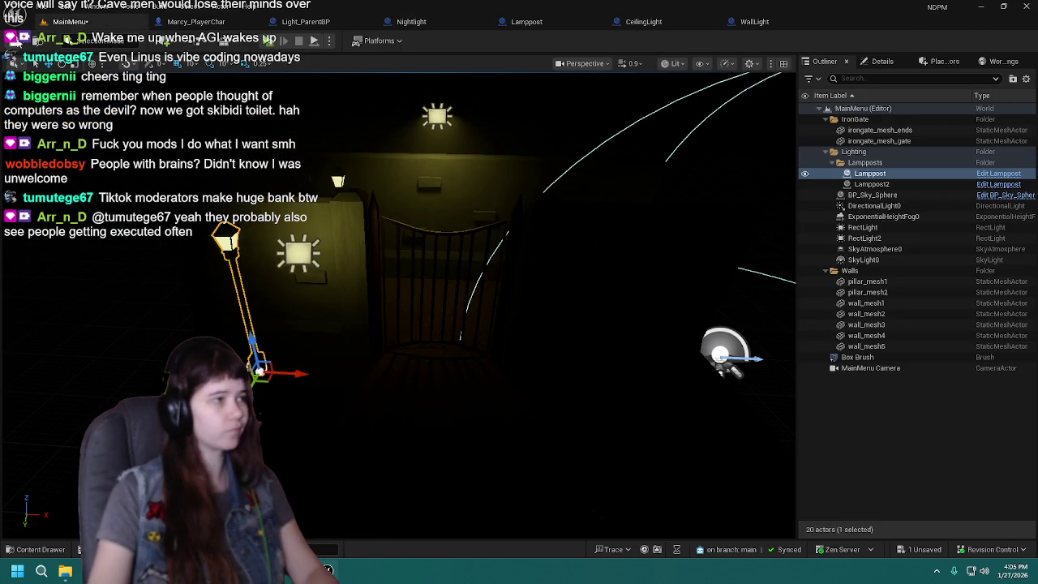
click(939, 464)
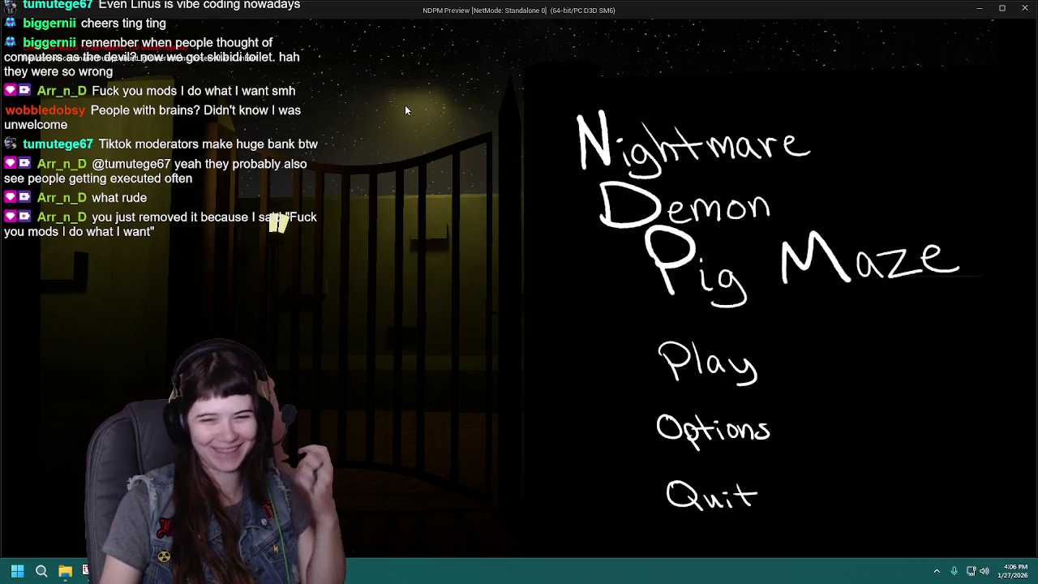
Step: Quit the preview, select the gate's RectLight, and play-test the main menu once more
click(734, 511)
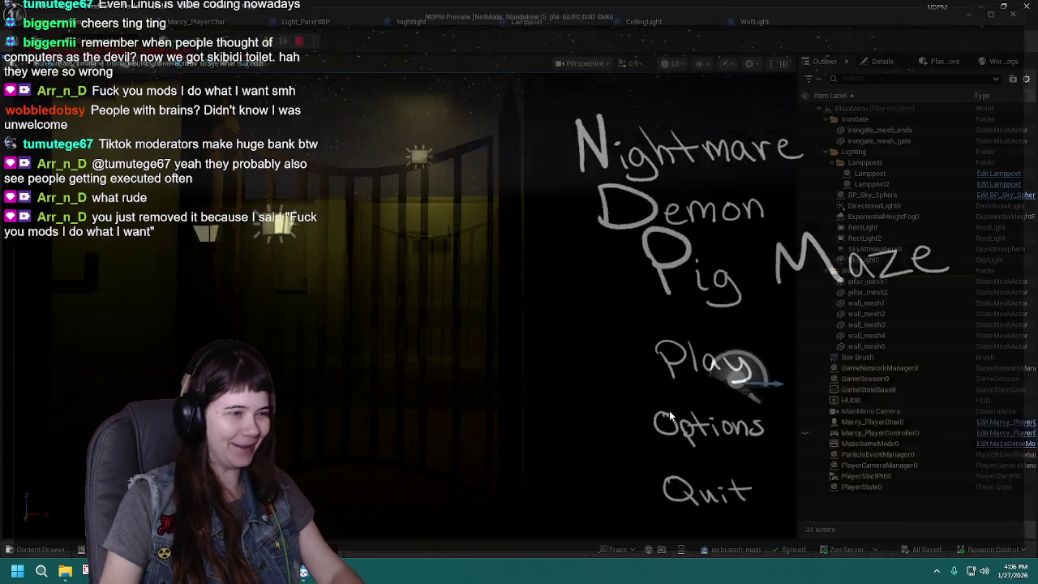
click(420, 156)
scroll(419, 157, up, 5)
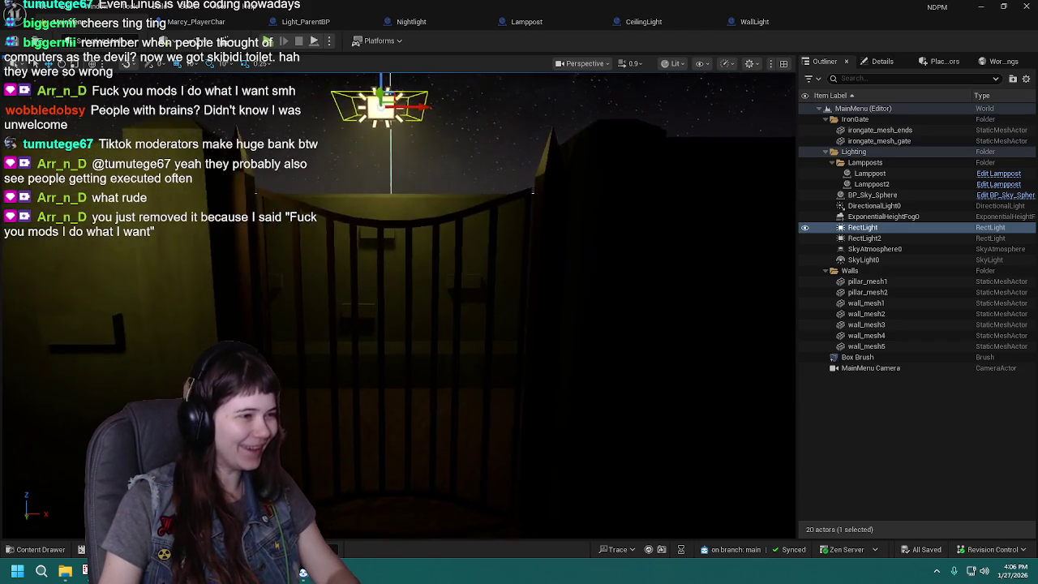
scroll(523, 212, down, 2)
scroll(523, 213, up, 2)
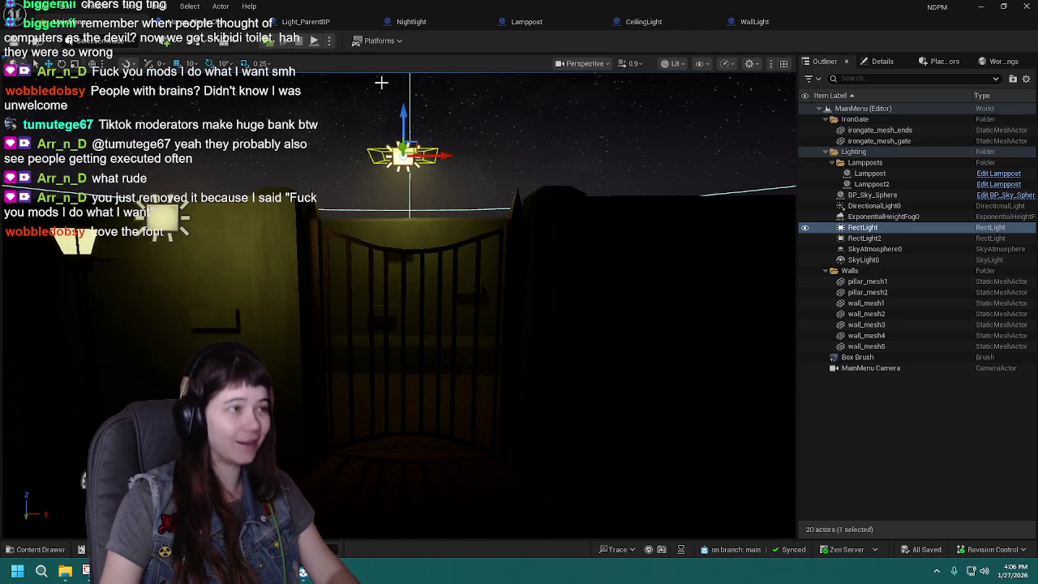
click(268, 41)
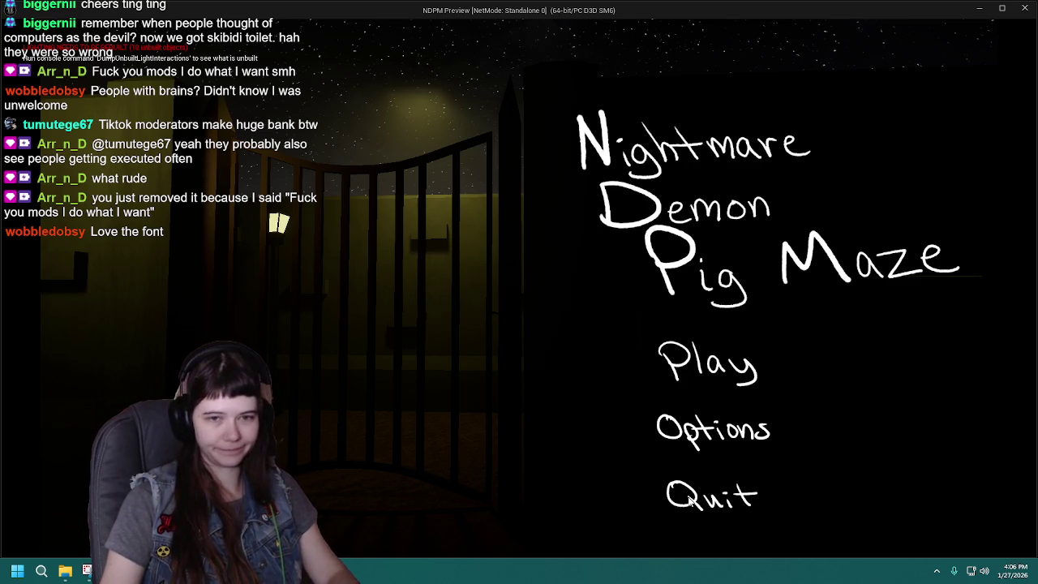
click(695, 494)
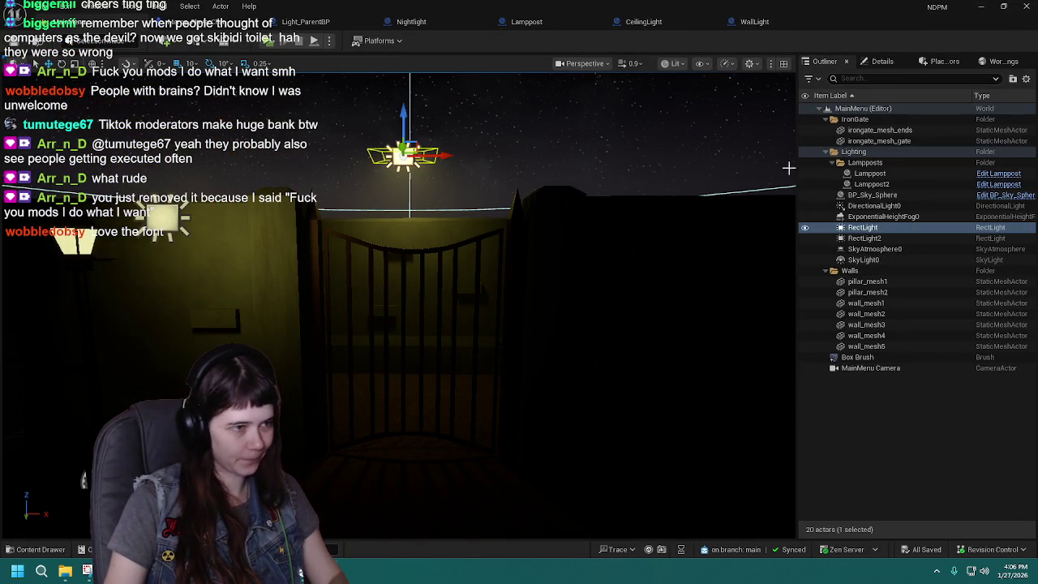
Step: Toggle the RectLight's Affects World setting off and on to compare the gate lit and unlit
click(883, 61)
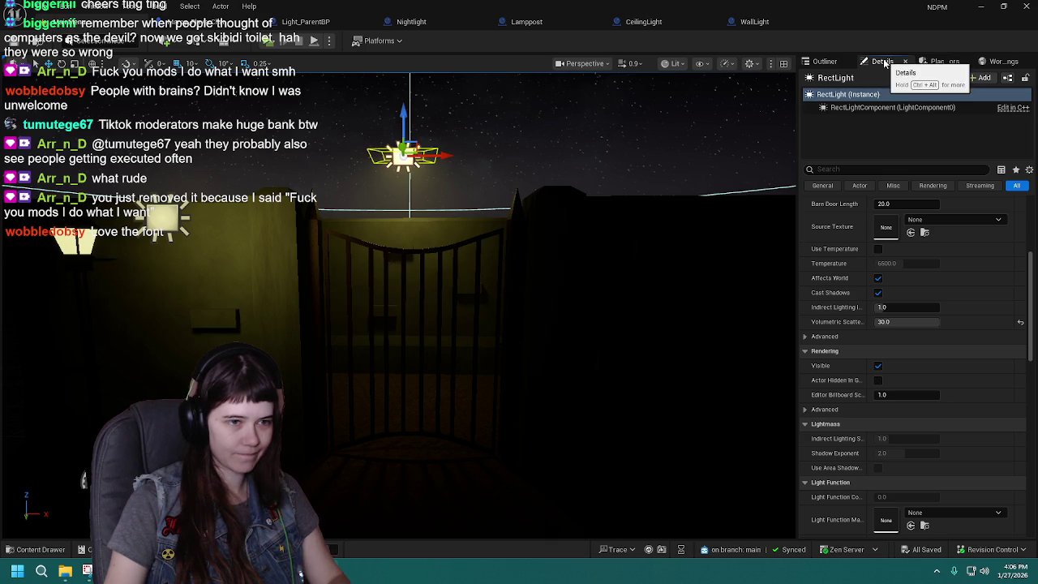
scroll(910, 314, up, 2)
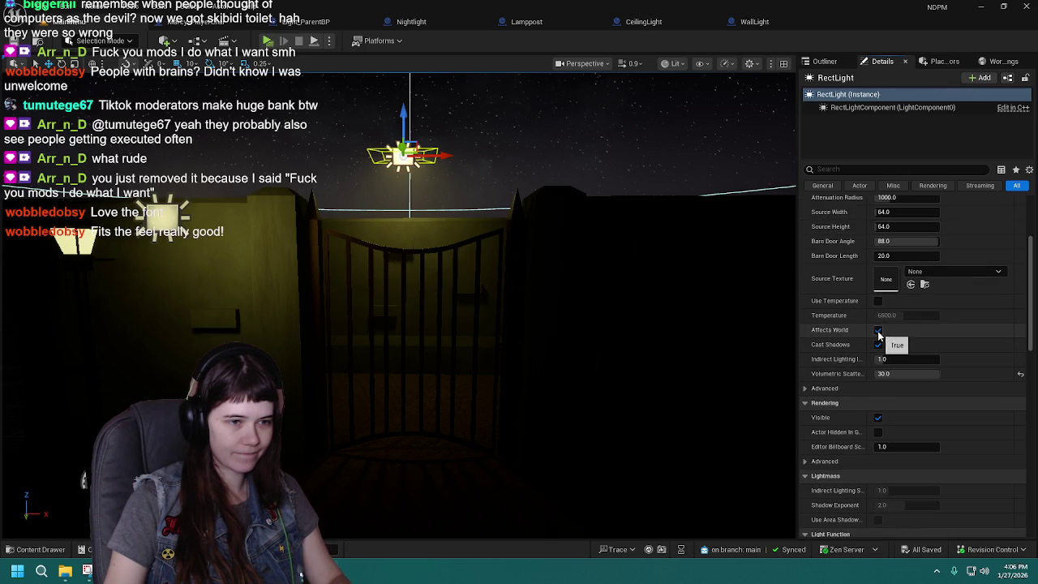
click(878, 332)
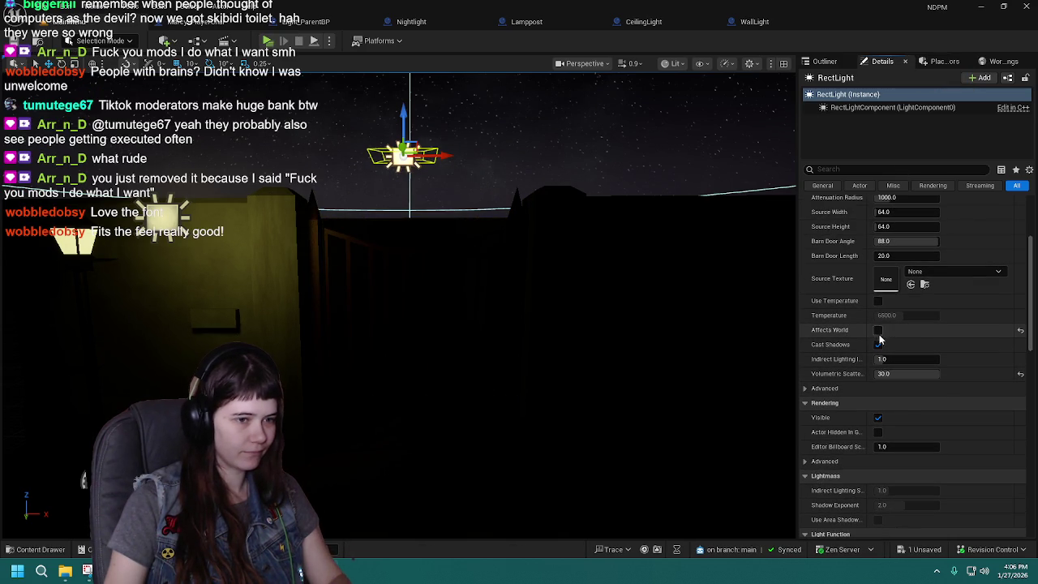
click(880, 332)
click(879, 332)
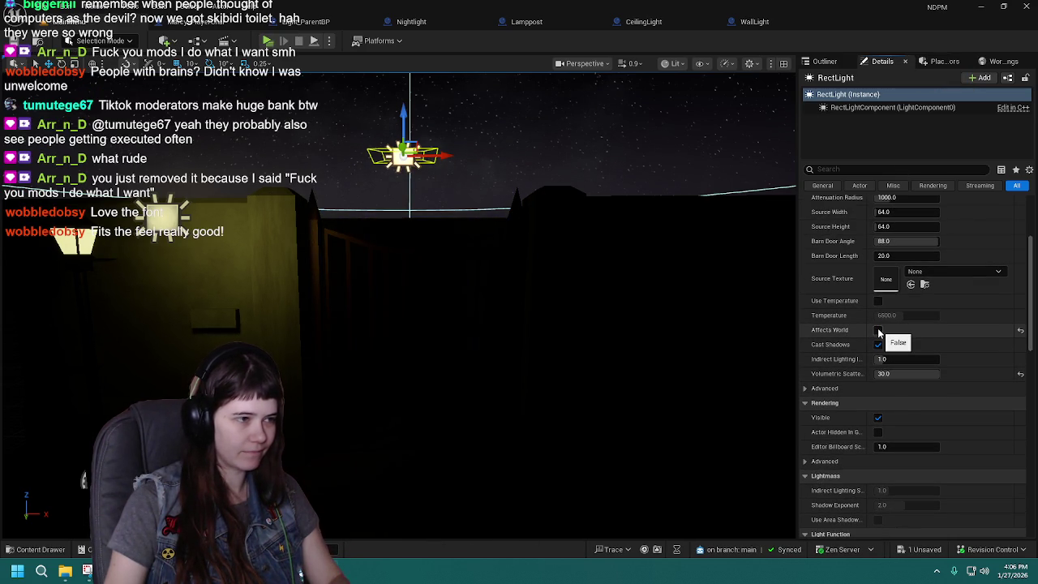
click(878, 332)
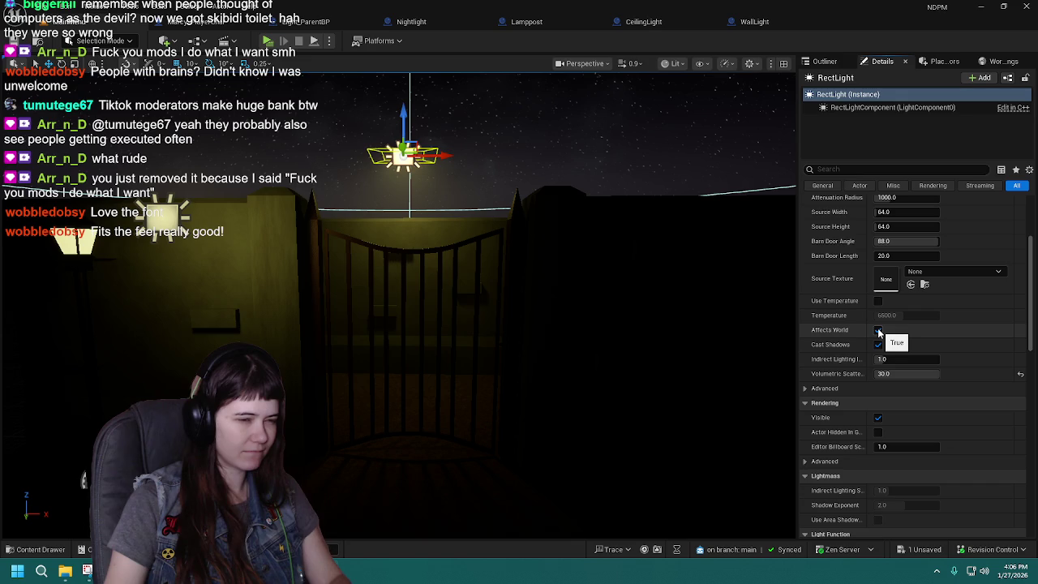
click(878, 331)
click(879, 332)
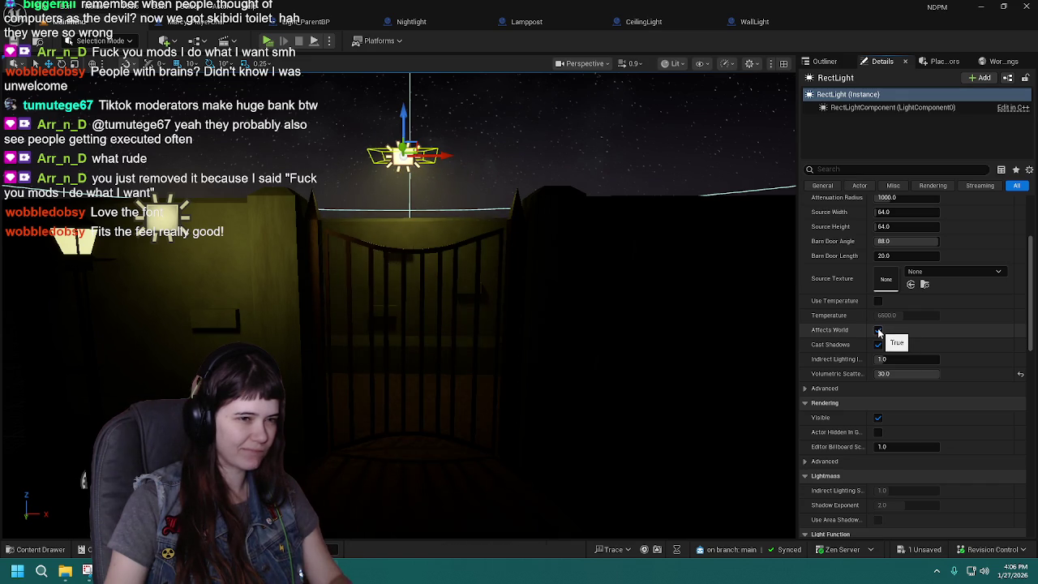
scroll(878, 331, up, 3)
scroll(875, 333, down, 3)
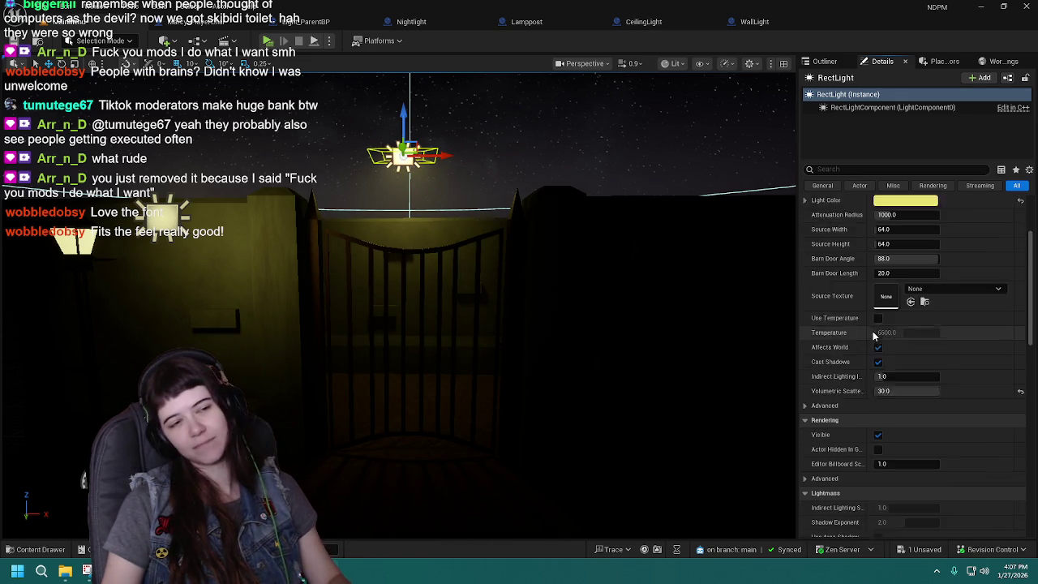
click(878, 315)
click(879, 315)
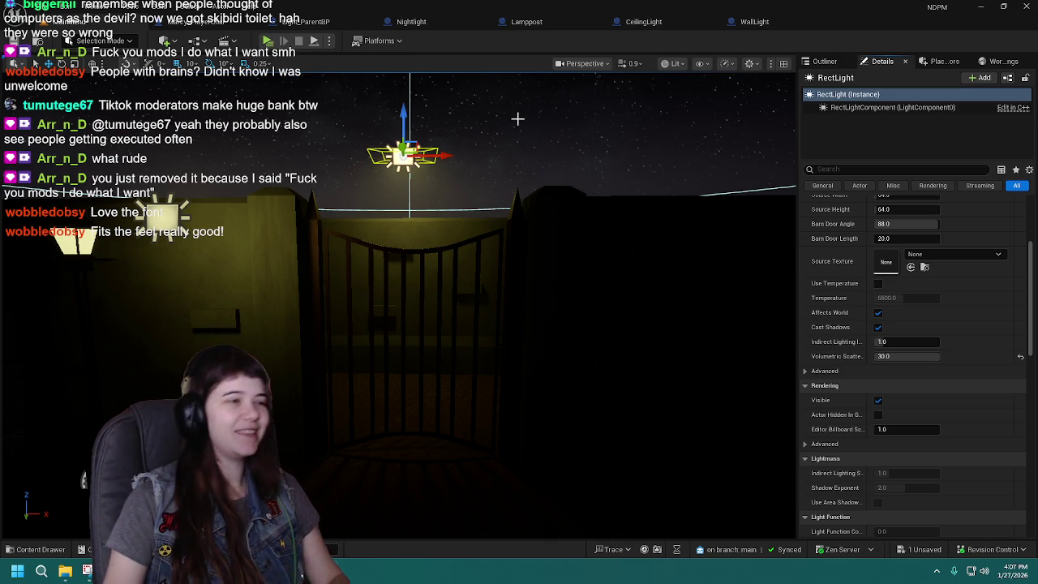
Step: Play-test the main menu with the RectLight toggled, closing each preview session
scroll(506, 241, up, 3)
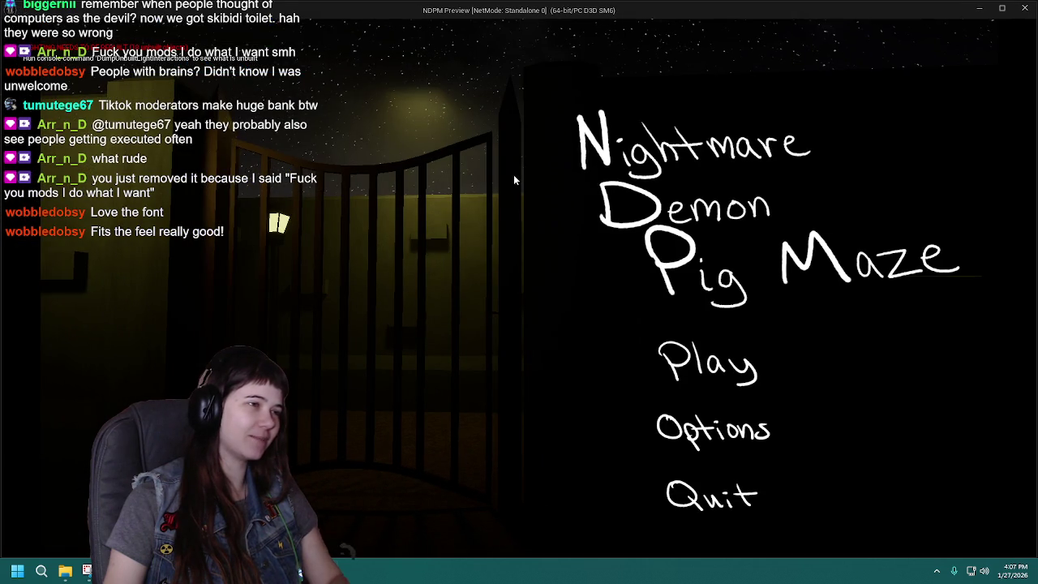
click(722, 498)
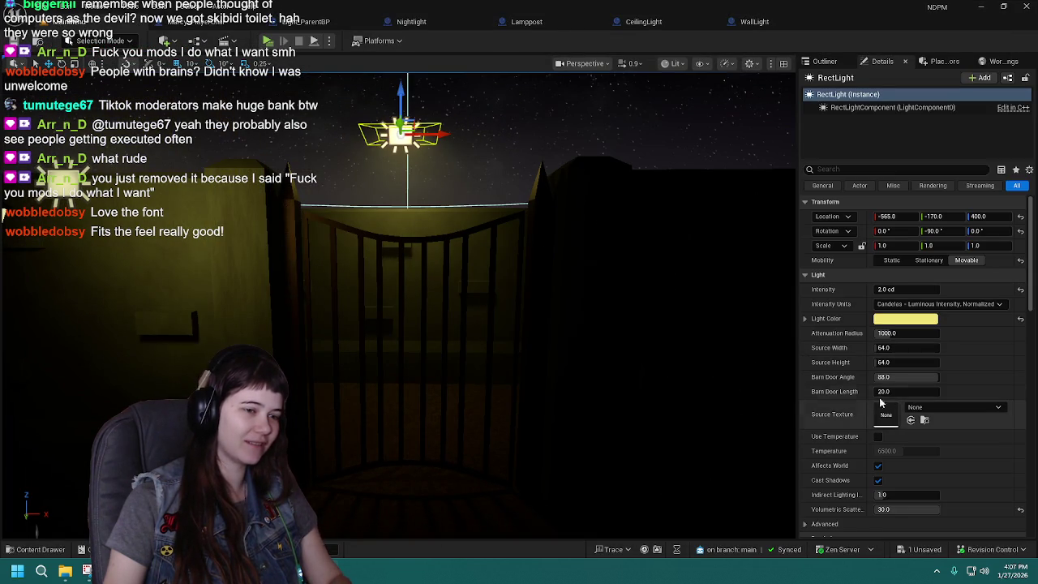
scroll(869, 371, down, 5)
click(878, 327)
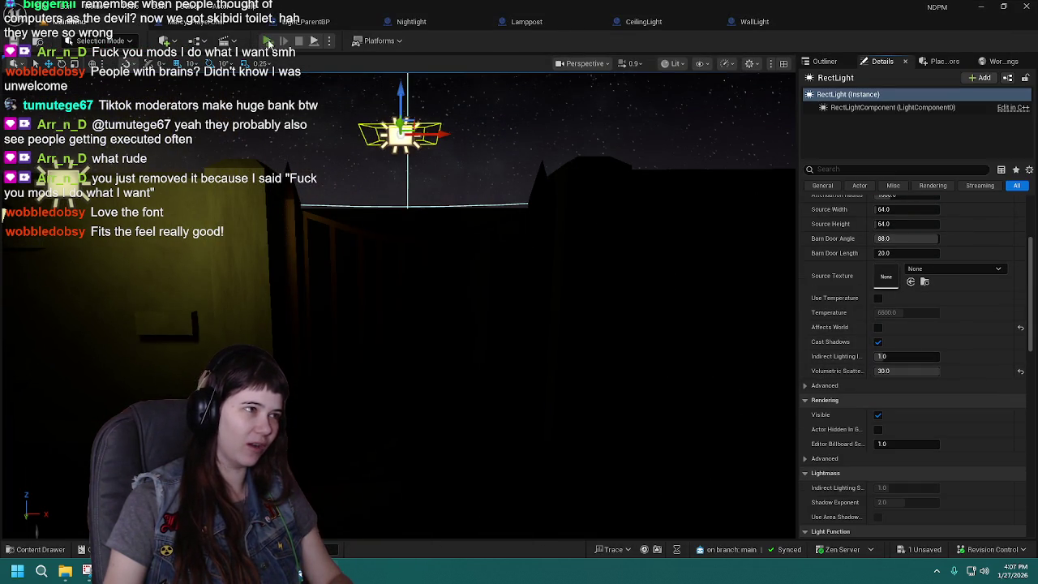
click(269, 42)
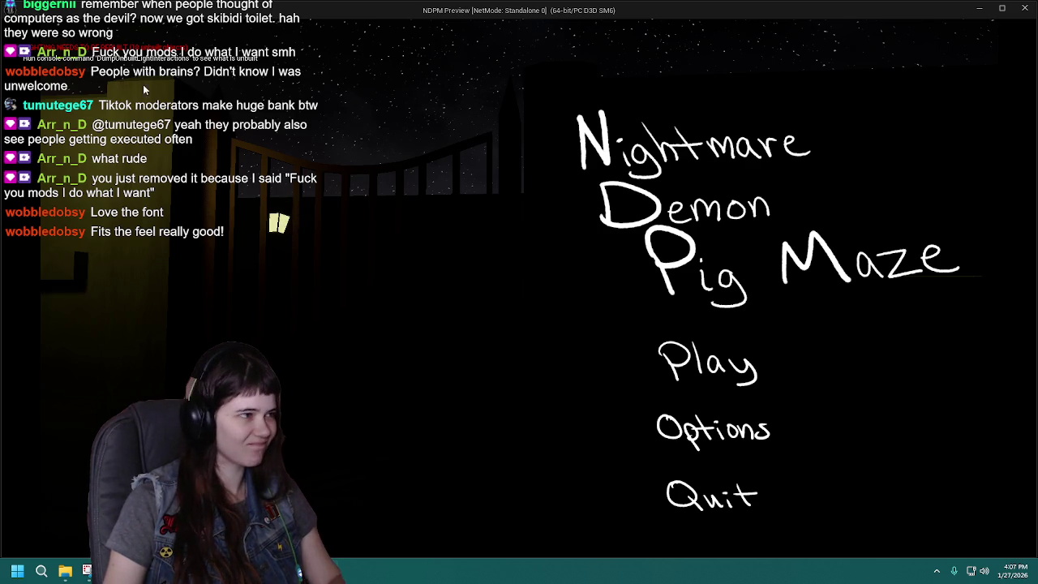
click(731, 506)
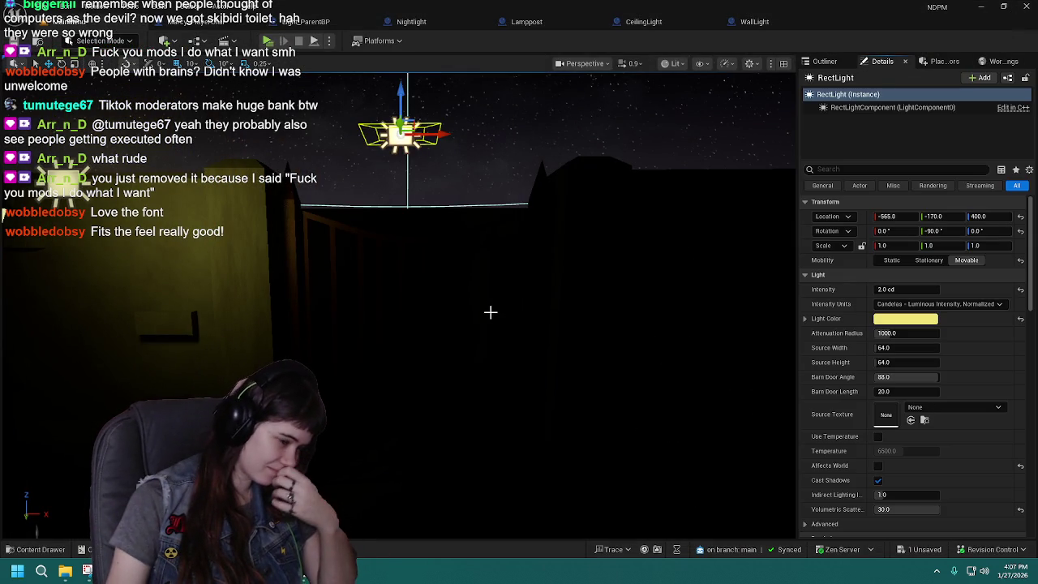
mouse_move(387, 287)
mouse_down()
mouse_move(324, 286)
mouse_move(422, 285)
mouse_up()
click(267, 40)
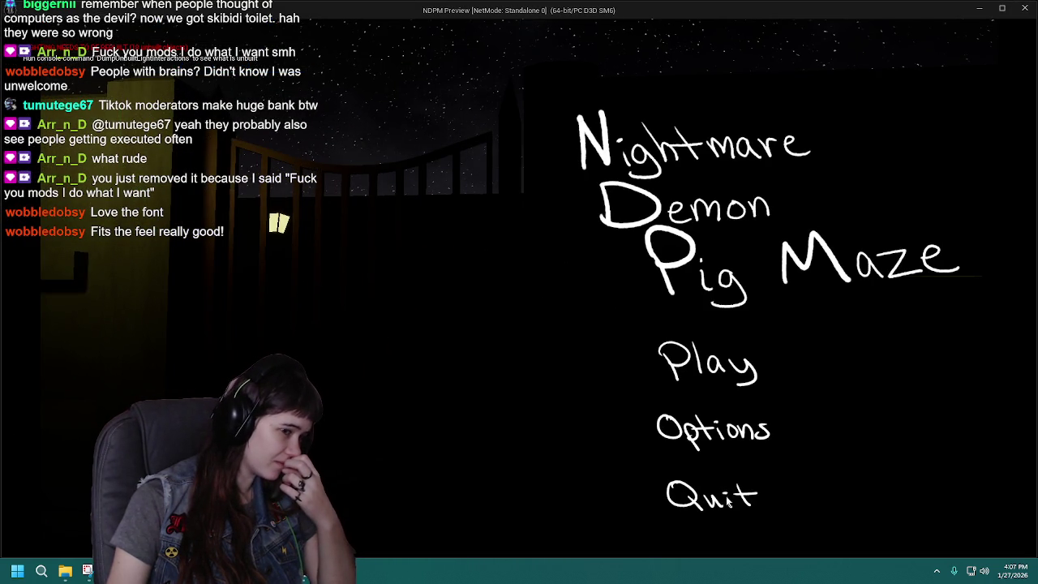
key(Escape)
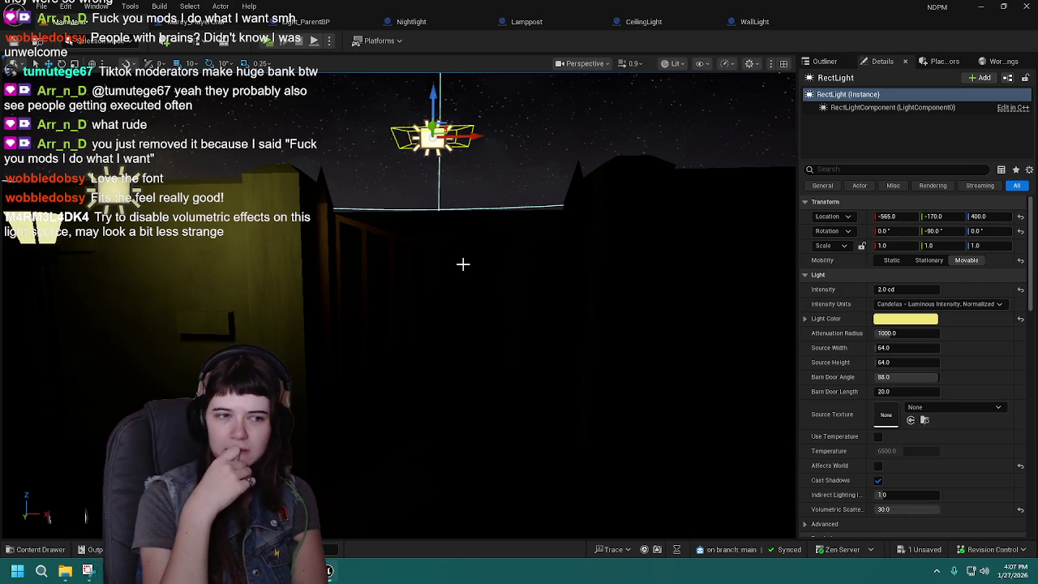
scroll(908, 499, down, 3)
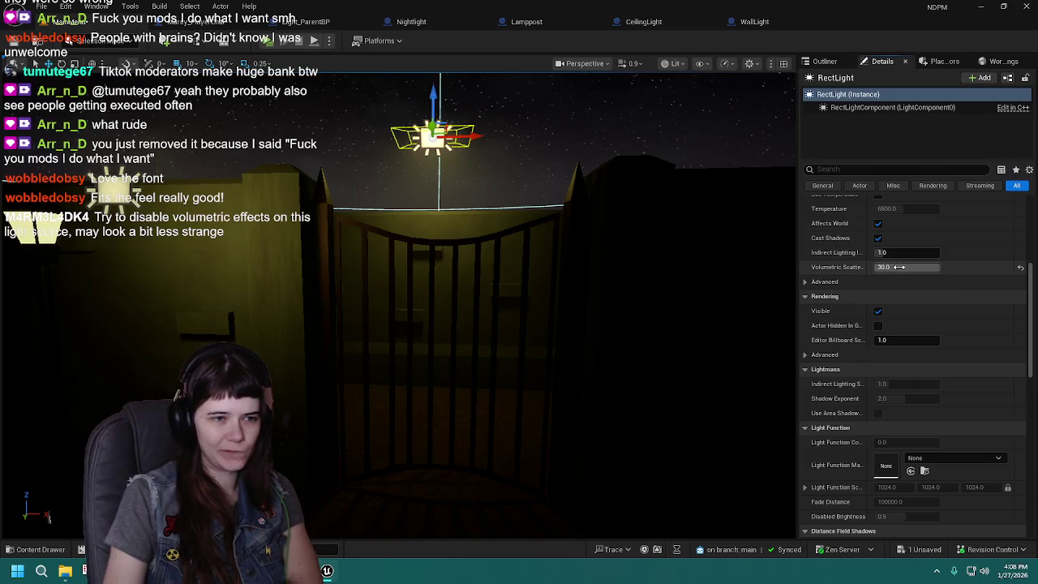
Step: Set the RectLight's Volumetric Scattering Intensity to 0.25 and preview the main menu in play mode
drag(907, 267, 892, 267)
text(0.25)
key(Return)
click(268, 40)
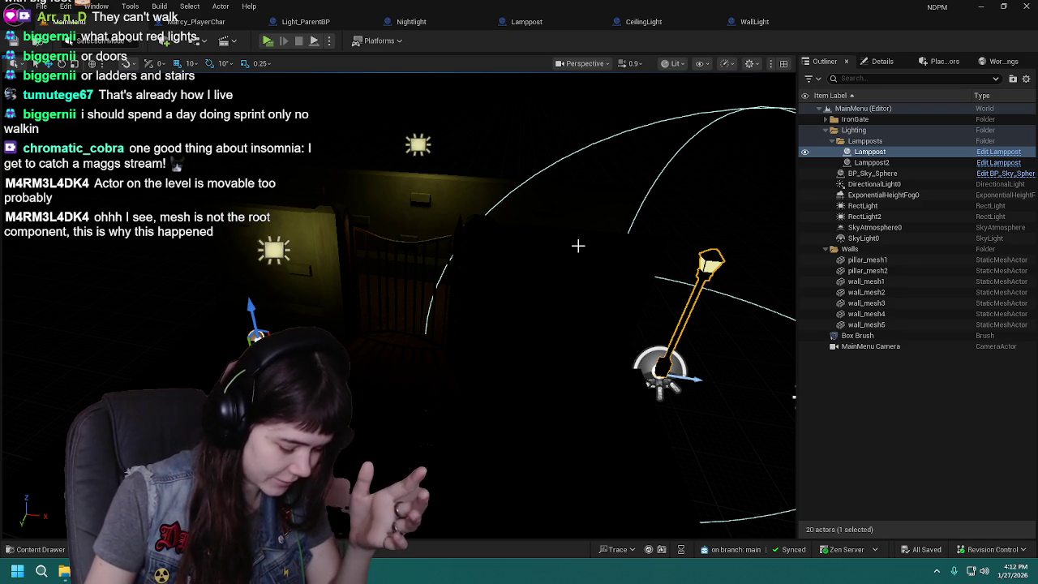
Step: Make LightMesh the root component of Light_ParentBP, then compile and save it
click(884, 61)
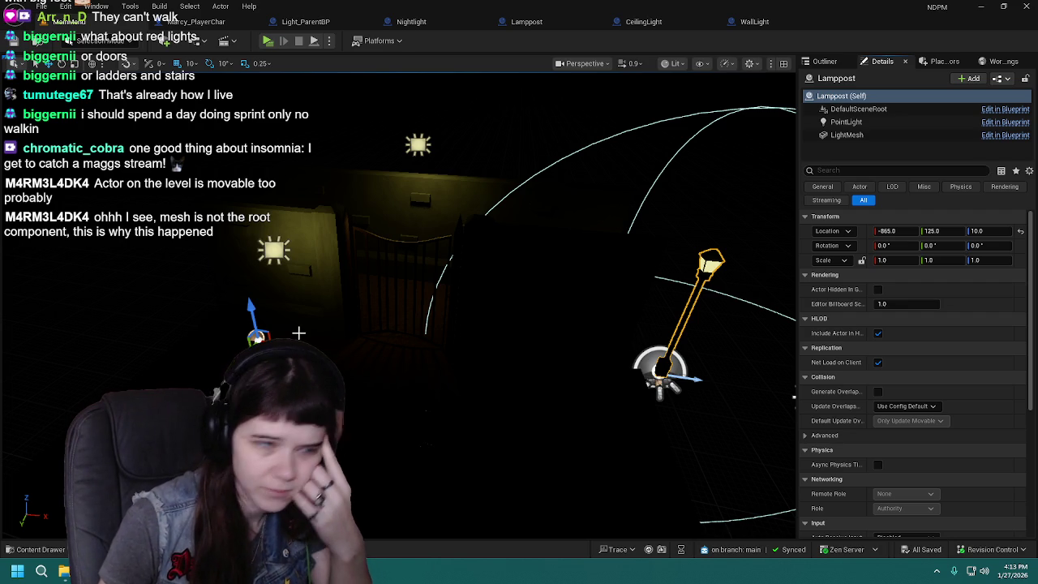
click(316, 22)
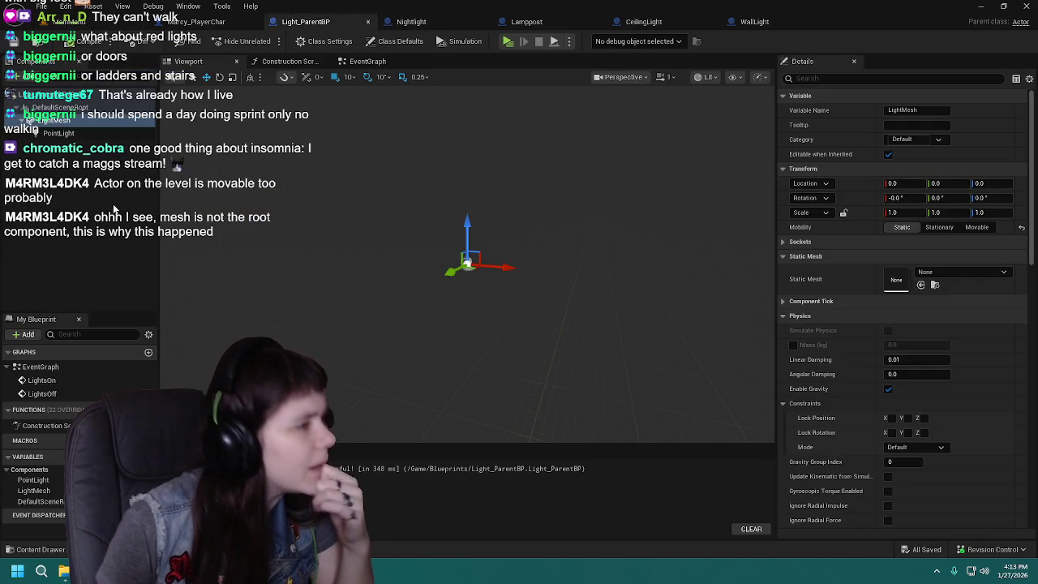
drag(78, 123, 57, 107)
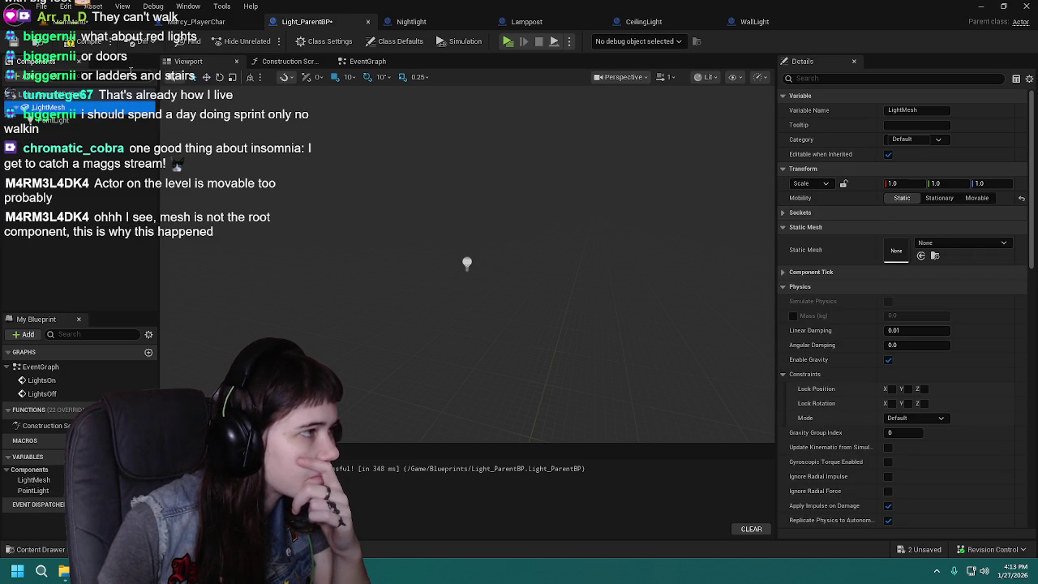
click(81, 44)
click(16, 46)
Step: Back in the MainMenu level, undo the root swap so the Lamppost keeps DefaultSceneRoot
click(70, 23)
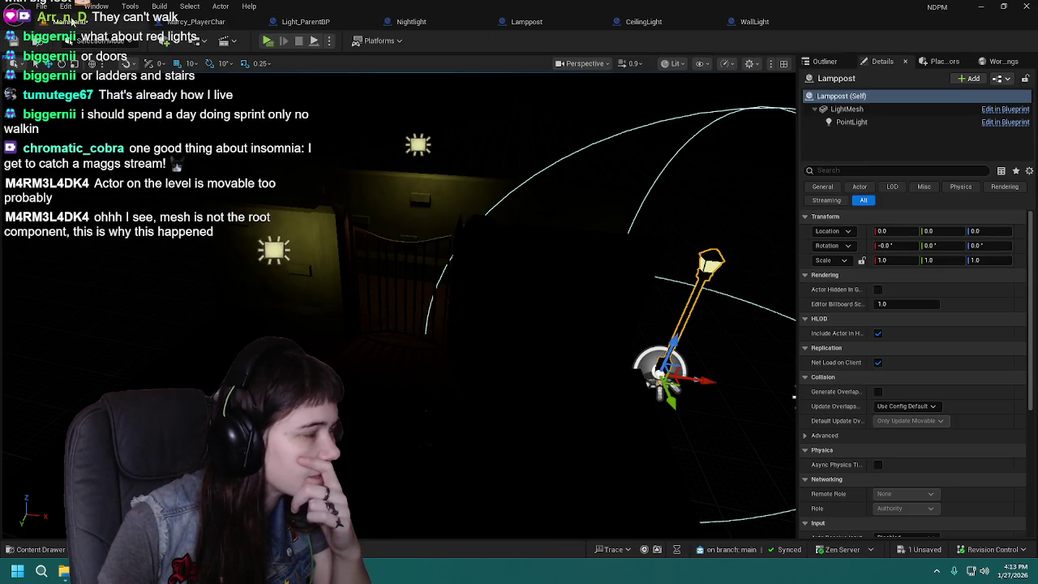
mouse_move(491, 342)
mouse_down()
mouse_move(454, 342)
mouse_move(492, 341)
mouse_up()
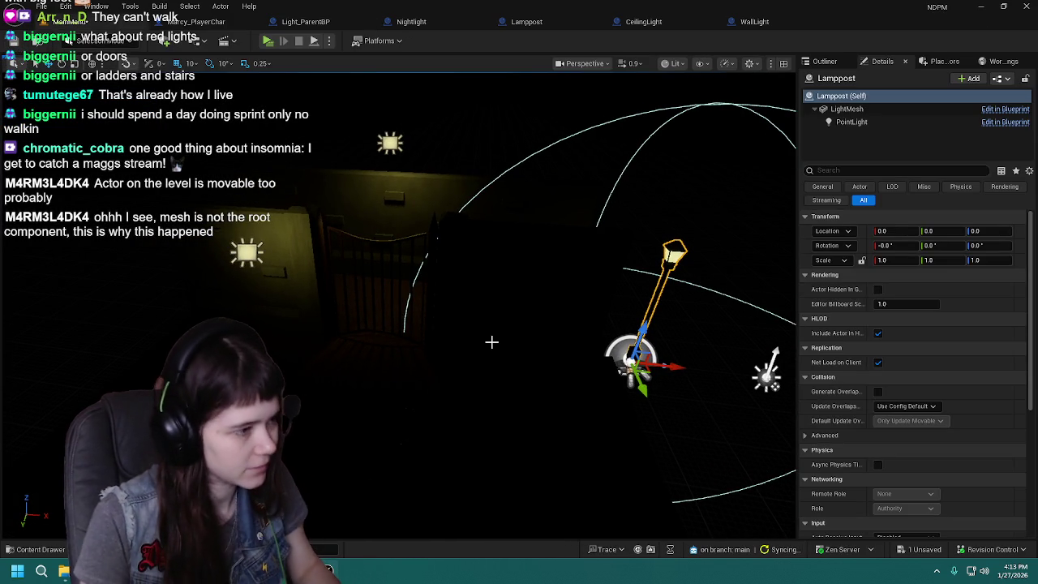
key(ctrl+z)
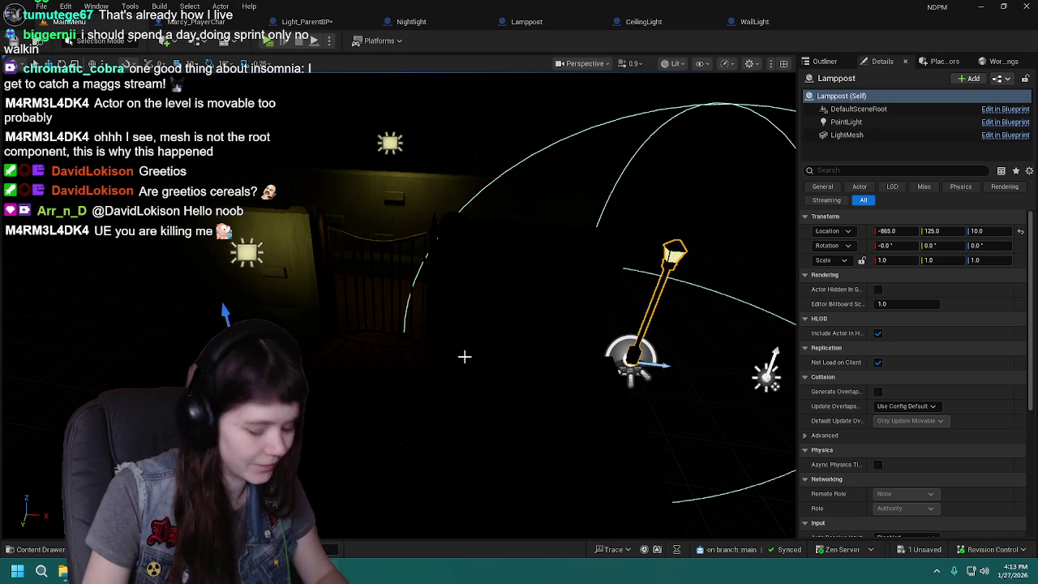
mouse_move(465, 354)
mouse_down()
mouse_move(430, 356)
mouse_move(486, 353)
mouse_move(454, 348)
mouse_move(463, 354)
mouse_up()
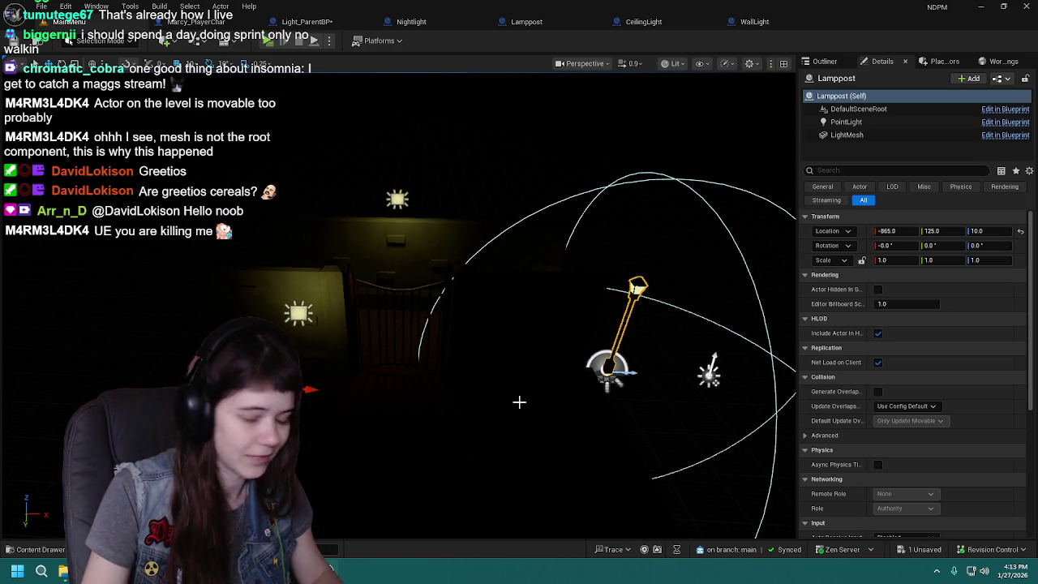